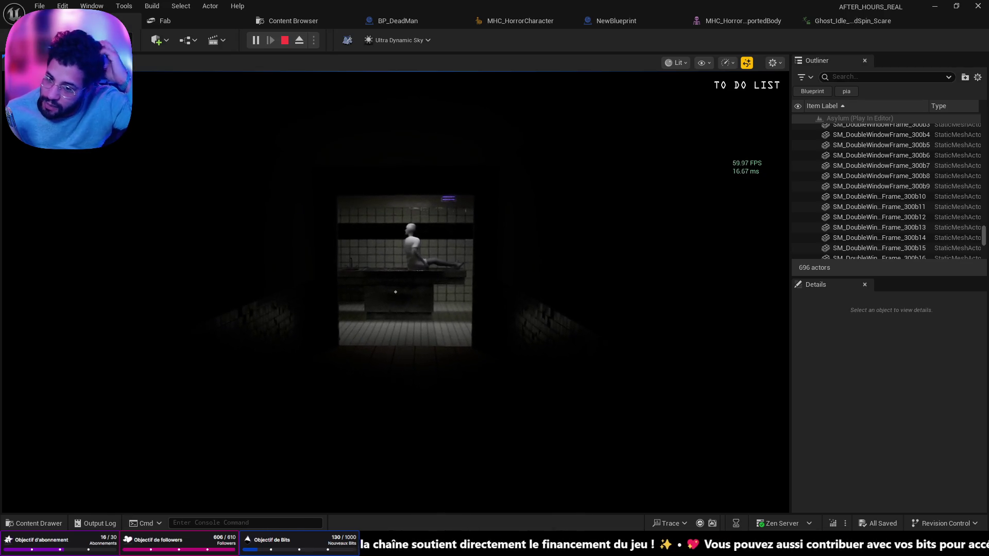
Step: Stop the Play In Editor session and switch over to the Chrome browser
key("Escape")
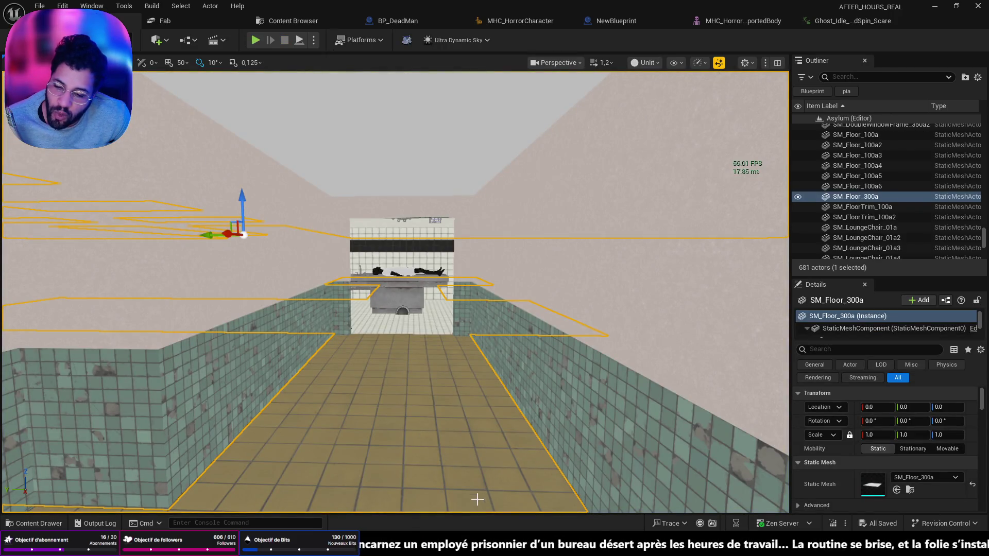
key("alt+Tab")
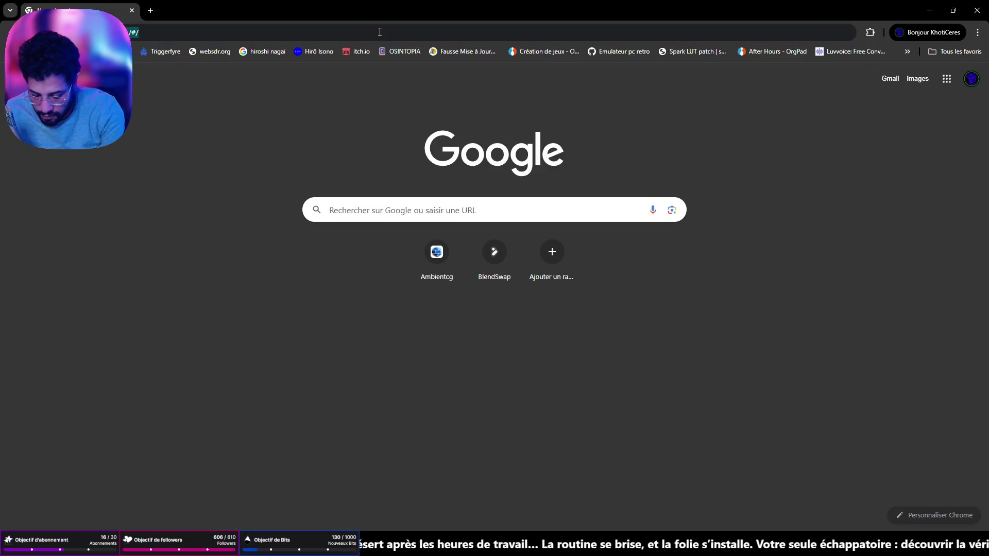
Step: Go to the Mixamo website from the address bar
left_click(380, 32)
type("mix")
key("Return")
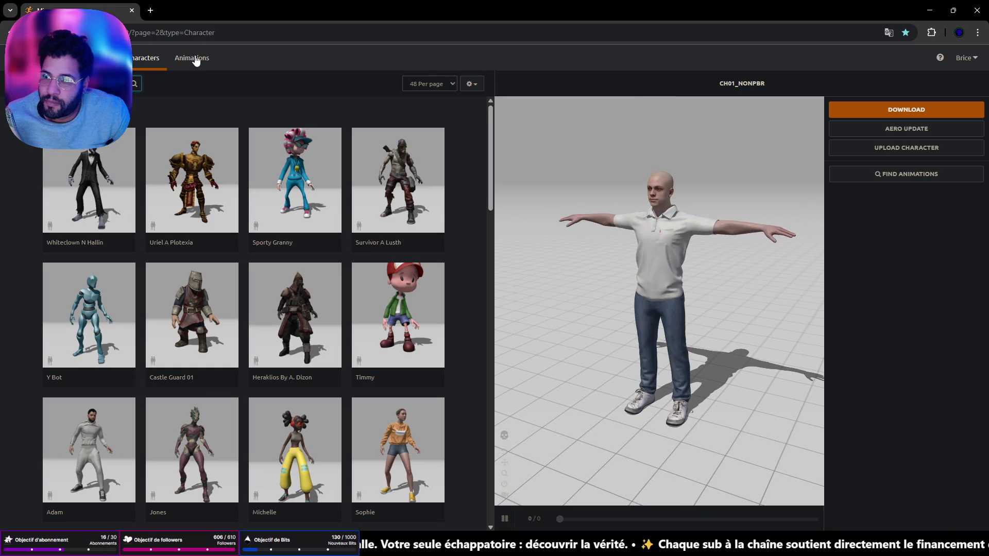
Step: Search the Mixamo Animations library for 'stand up'
left_click(193, 59)
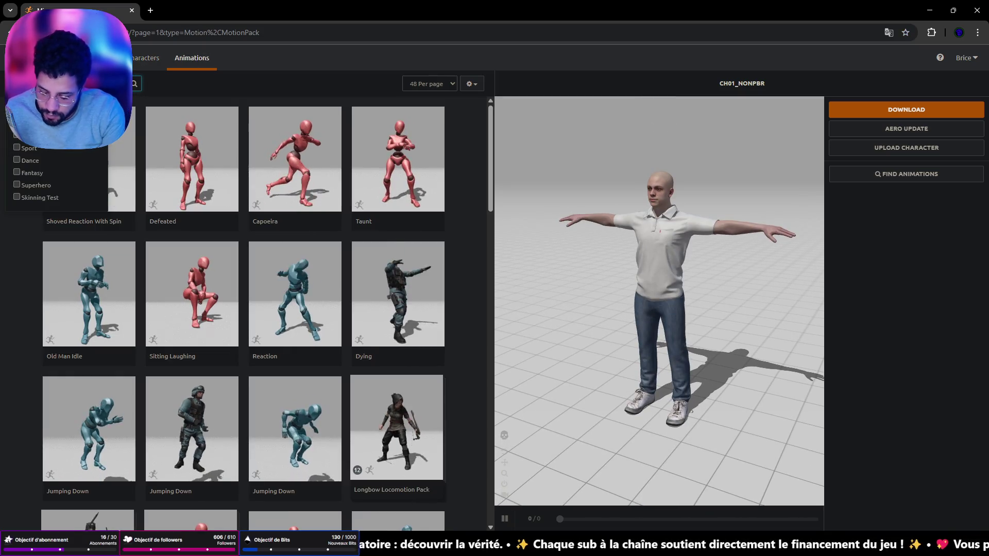
type("stand up")
key("Return")
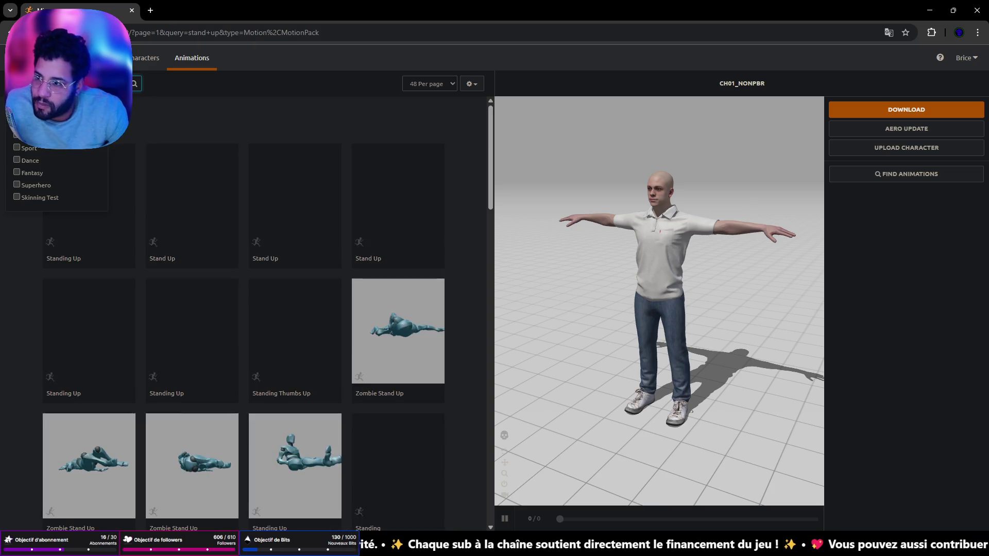
Step: Close the category filter and browse the stand up results through to page 2
left_click(246, 103)
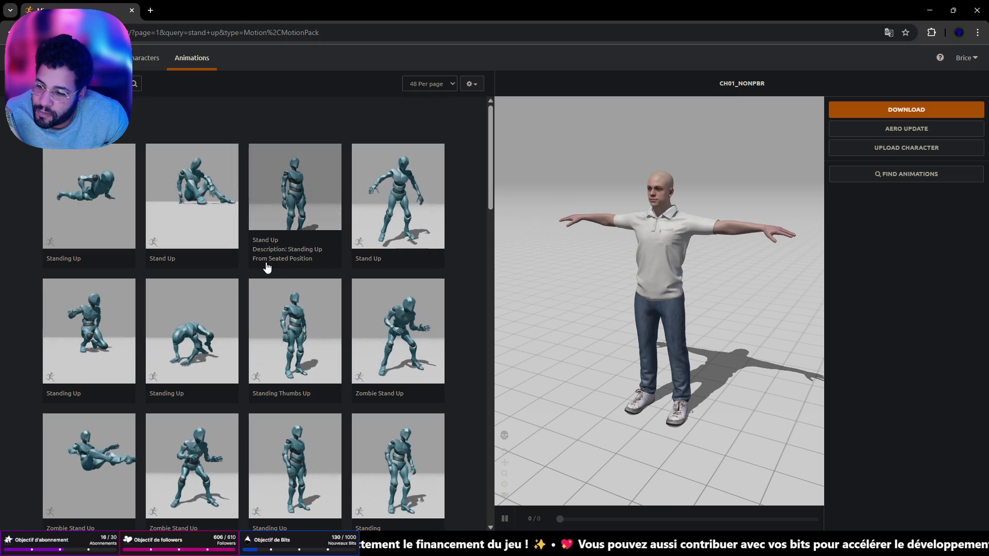
scroll(268, 278, "down", 1)
scroll(269, 283, "down", 5)
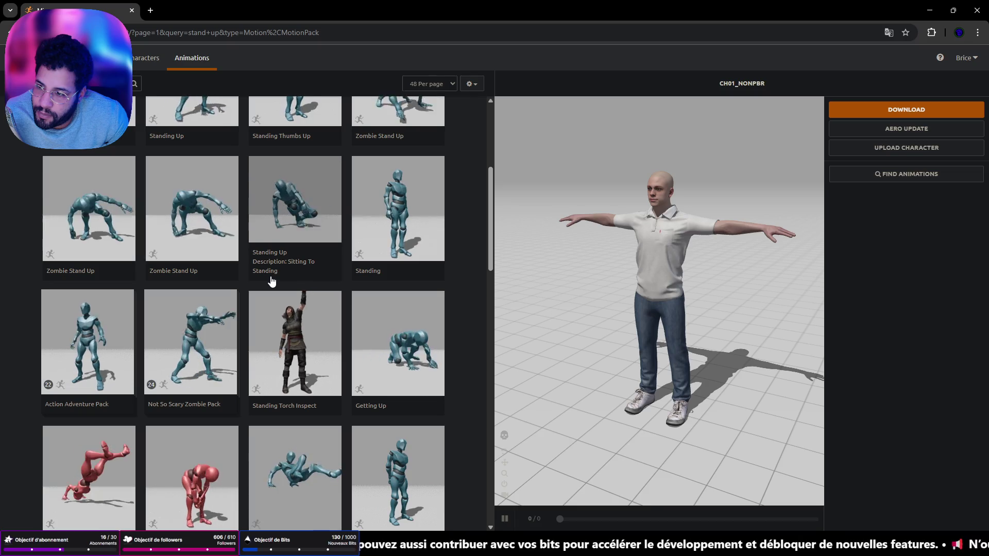
scroll(272, 282, "down", 6)
scroll(272, 284, "down", 3)
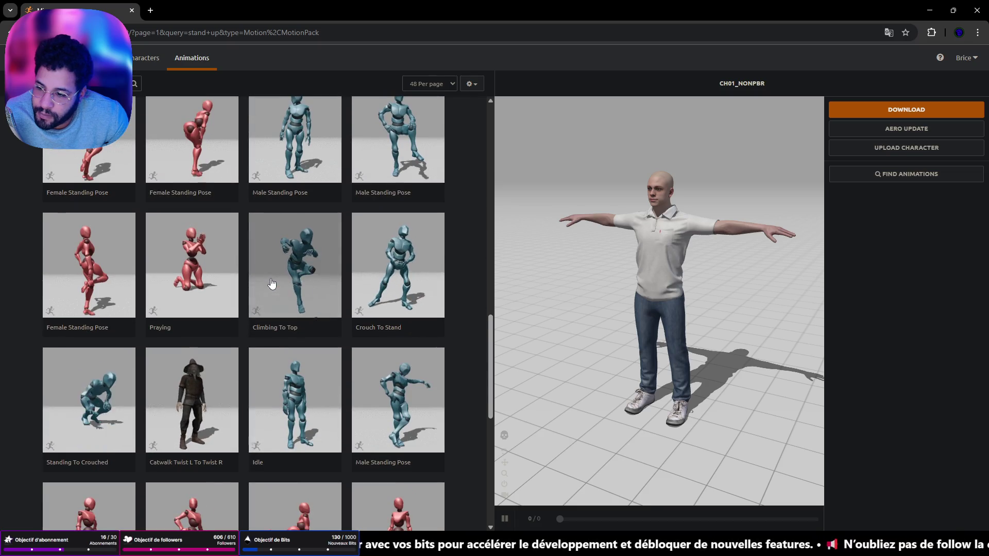
scroll(272, 283, "down", 8)
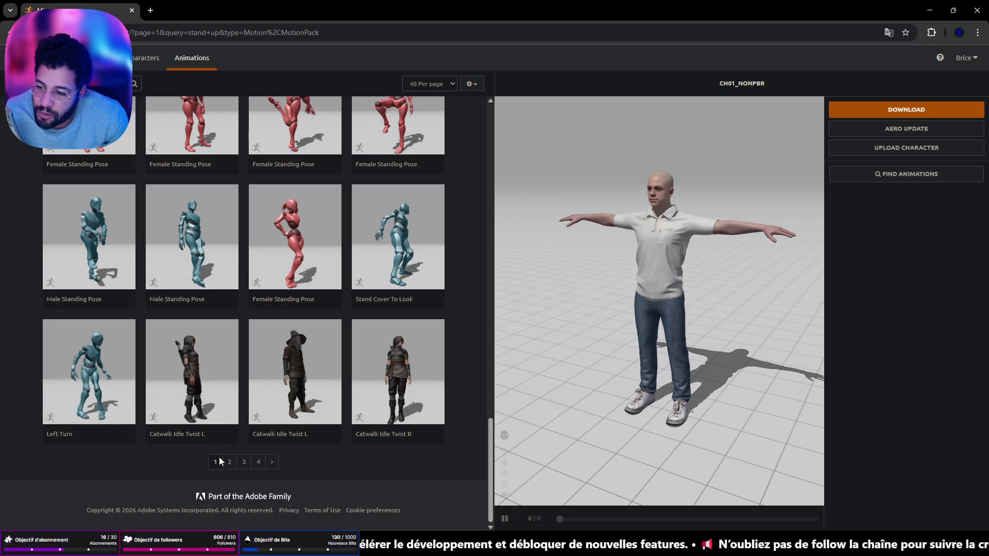
left_click(230, 461)
Step: Browse page 3 of the results and preview Getting Up on the character
scroll(241, 350, "down", 1)
scroll(240, 350, "down", 15)
scroll(228, 354, "down", 1)
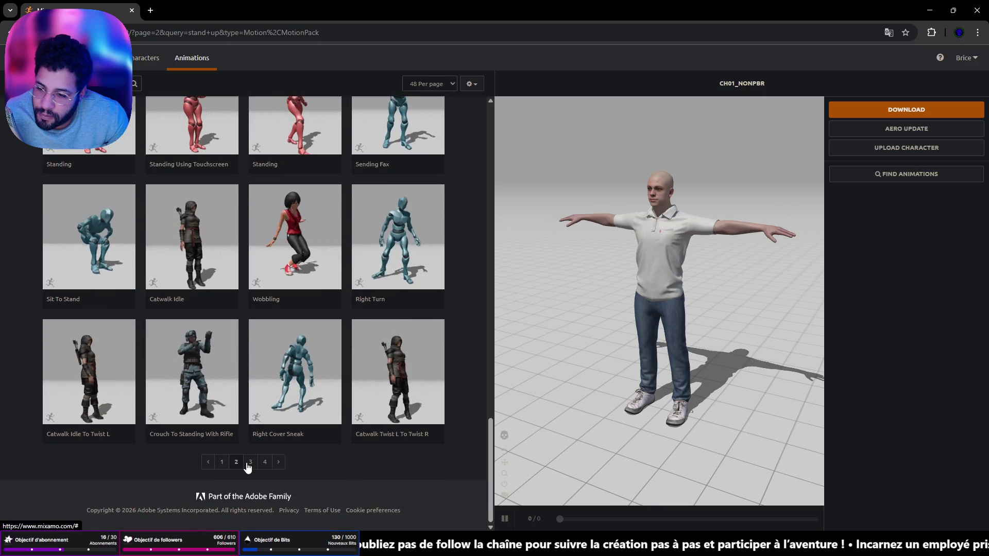
left_click(247, 463)
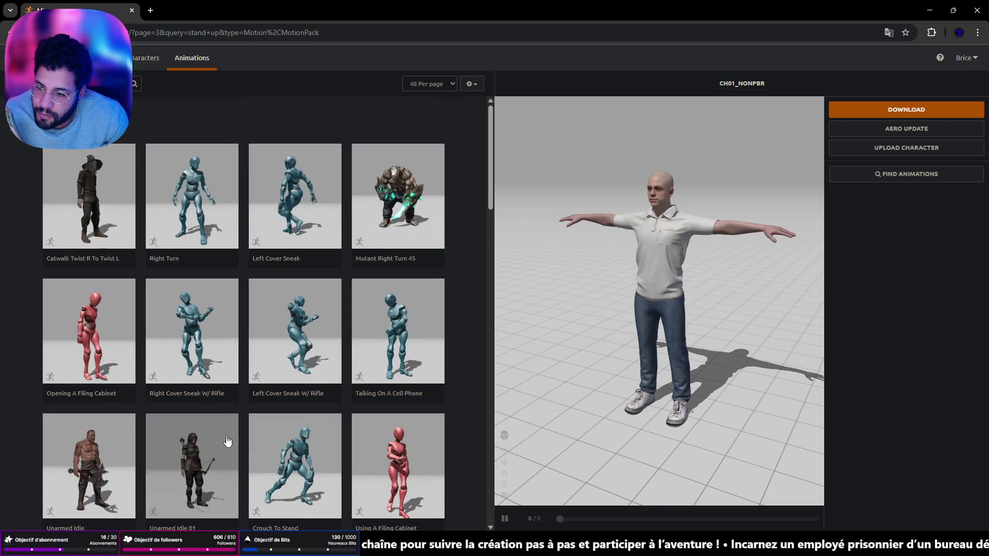
scroll(266, 372, "down", 6)
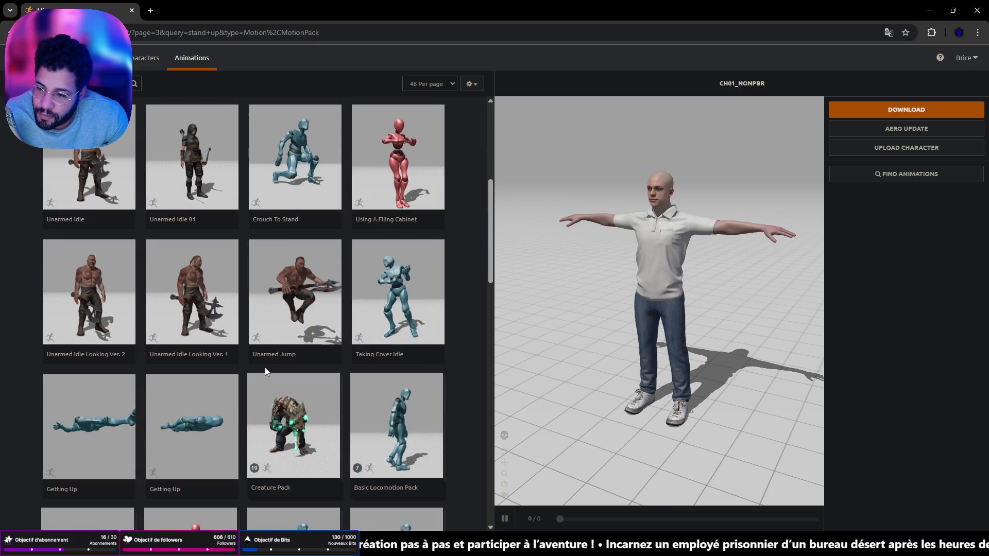
scroll(265, 371, "down", 3)
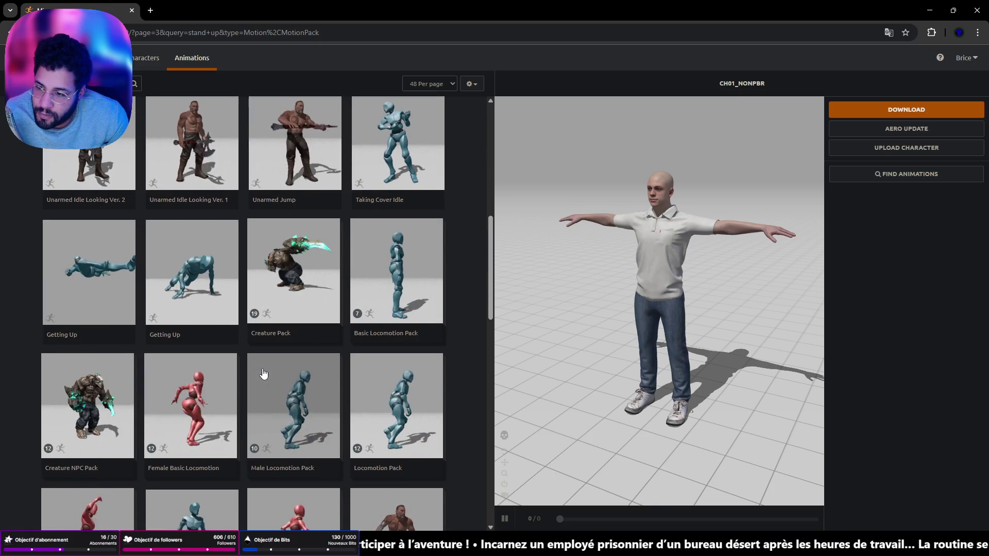
left_click(122, 292)
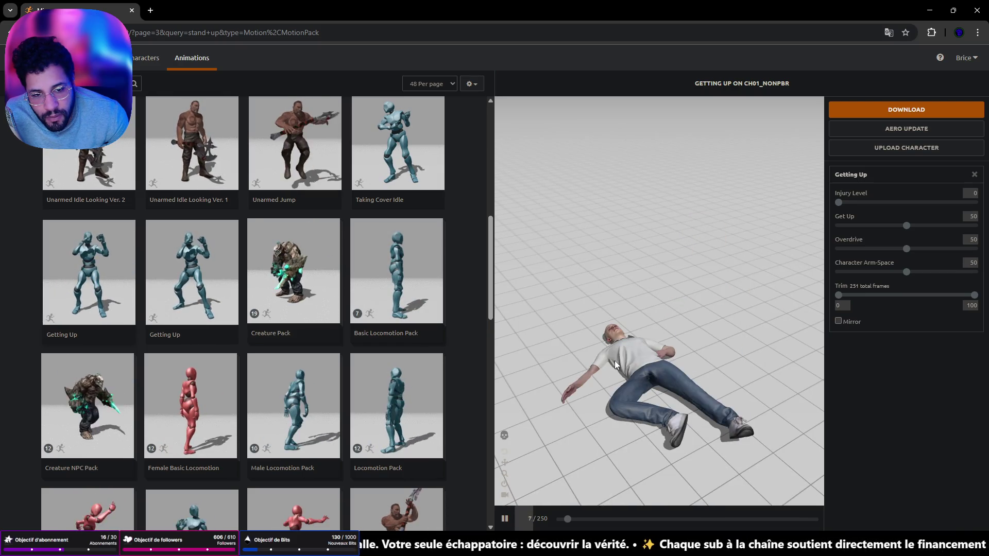
Step: Check page 4 of the stand up results, then jump back to page 1
scroll(384, 347, "down", 2)
scroll(384, 346, "down", 10)
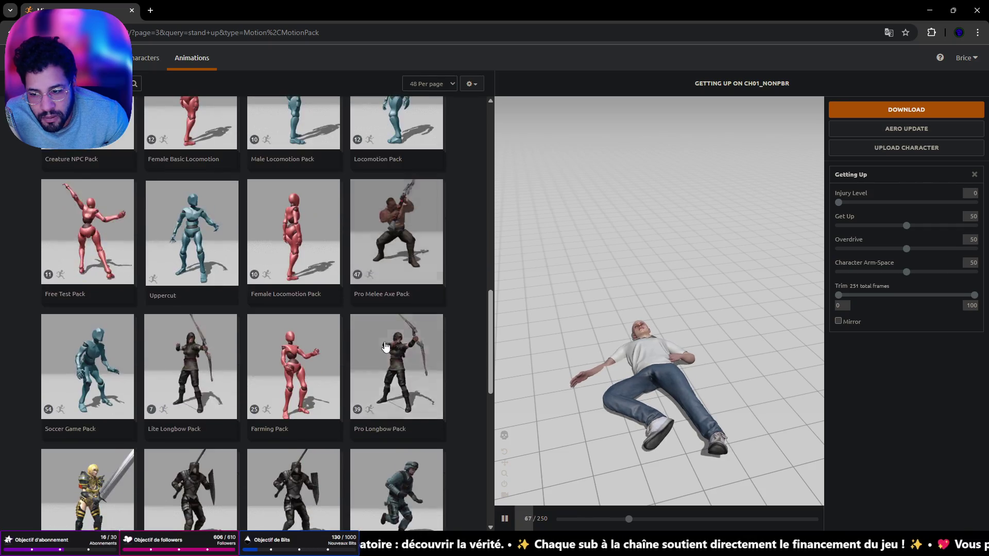
scroll(385, 346, "down", 5)
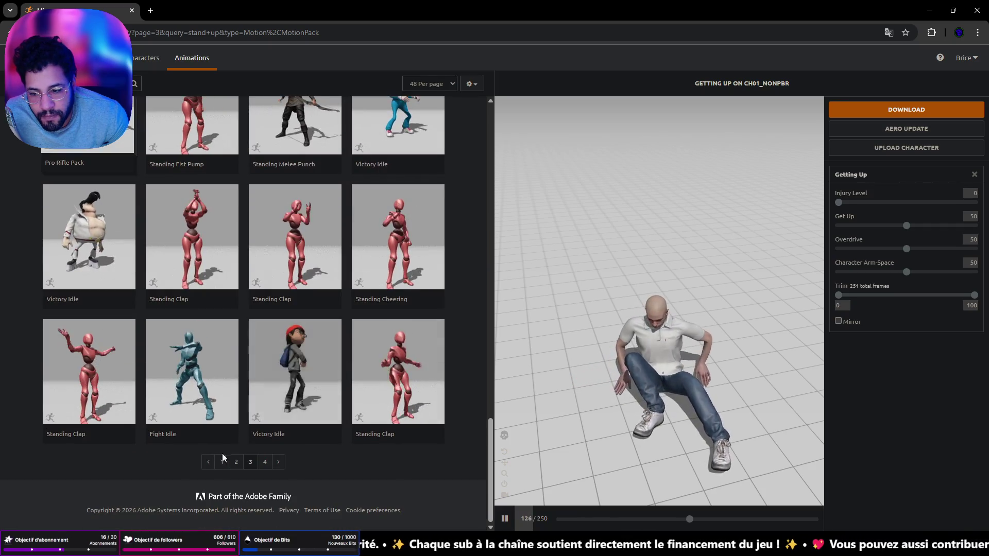
left_click(264, 463)
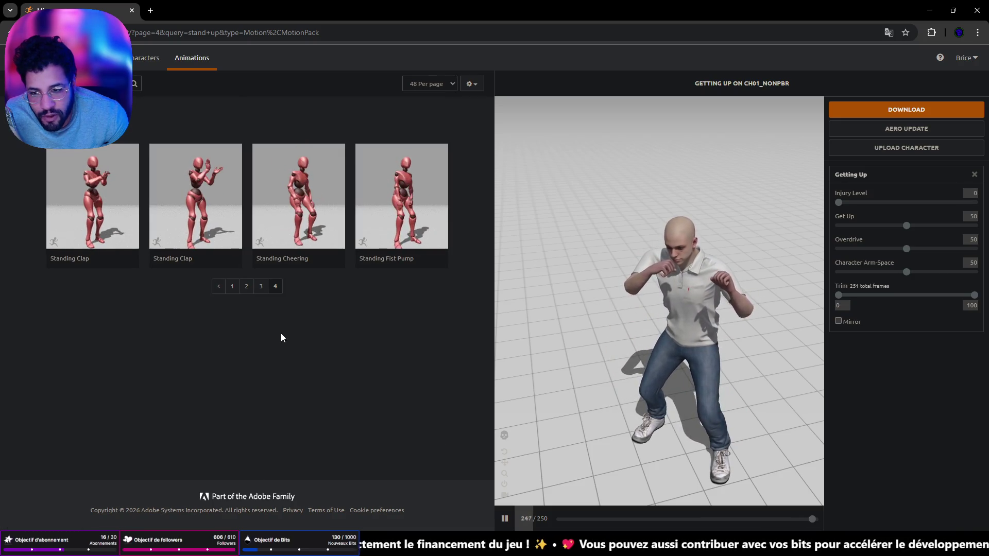
left_click(232, 288)
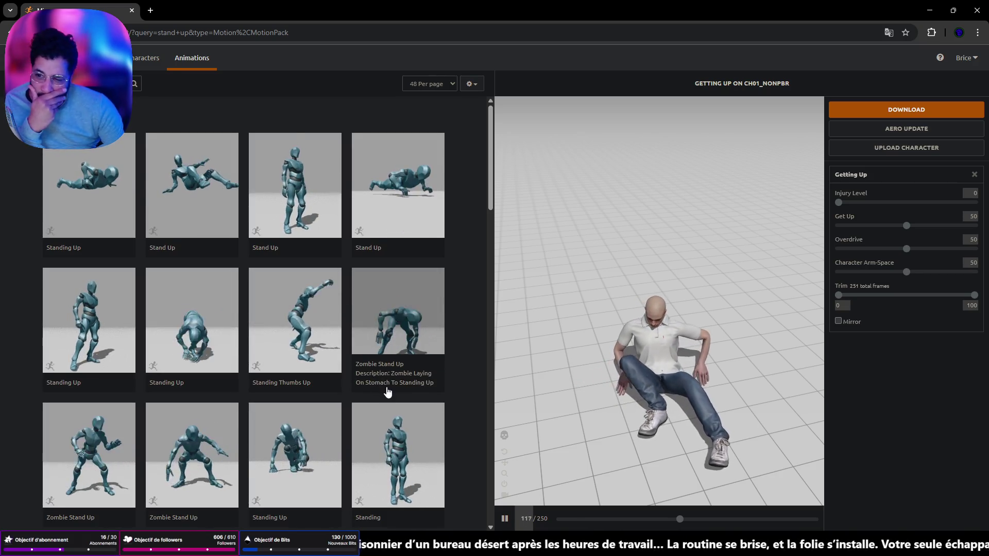
Step: Scroll through page 1 of the results and move on to page 2
scroll(363, 408, "down", 4)
scroll(363, 408, "down", 3)
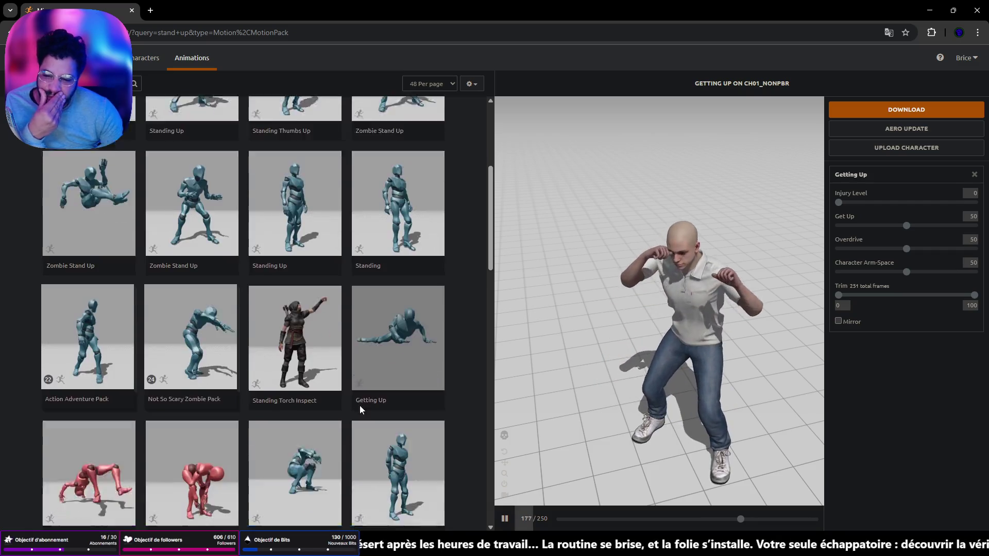
scroll(360, 411, "down", 7)
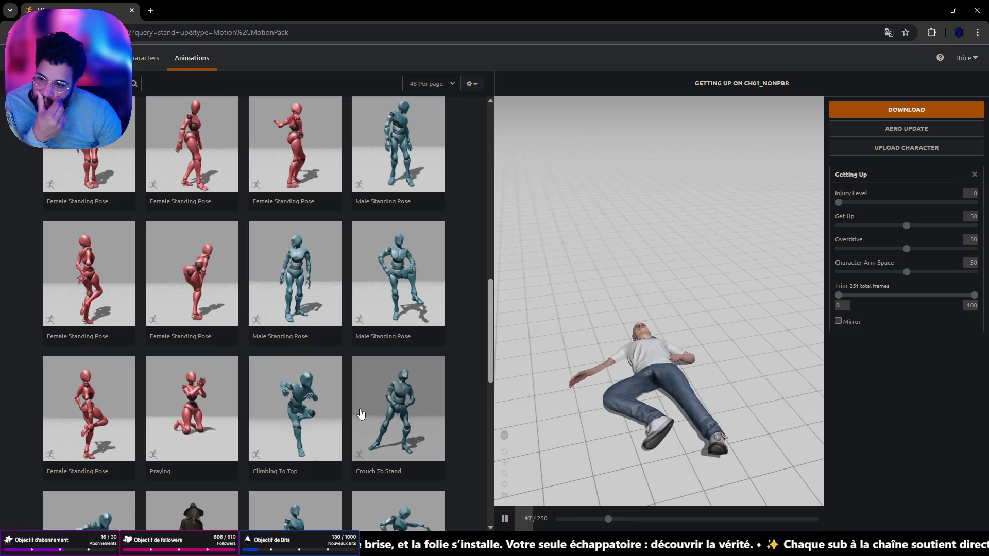
scroll(361, 414, "down", 2)
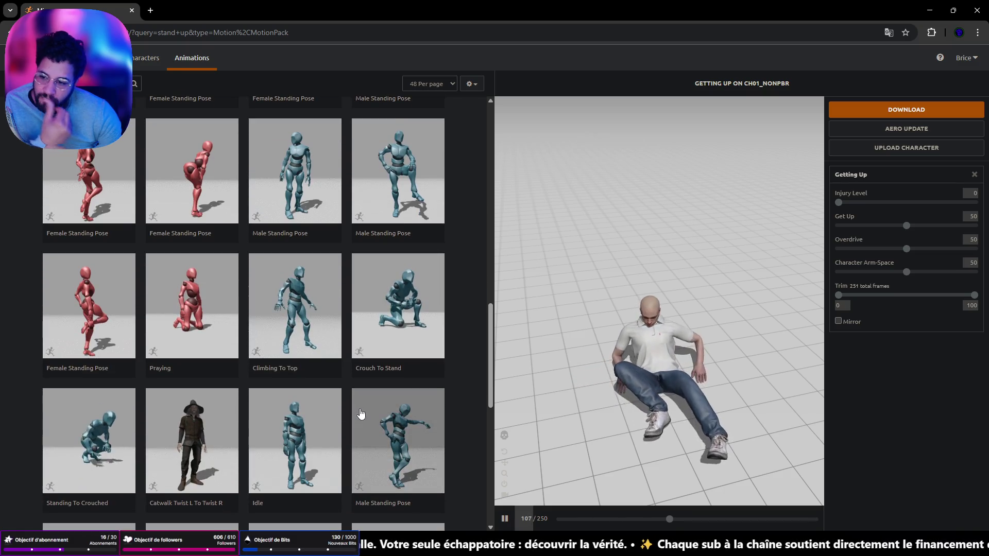
scroll(360, 416, "down", 5)
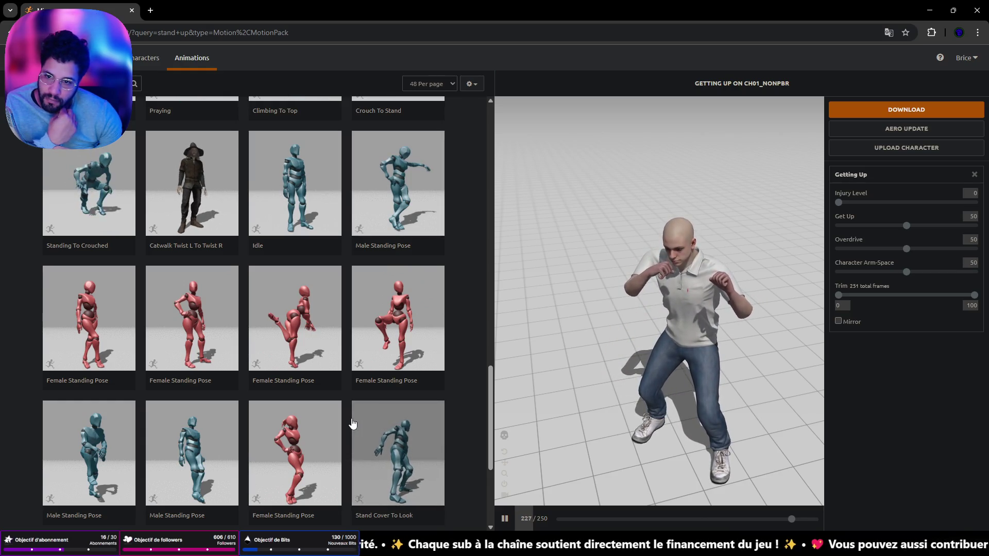
scroll(350, 421, "down", 4)
left_click(229, 463)
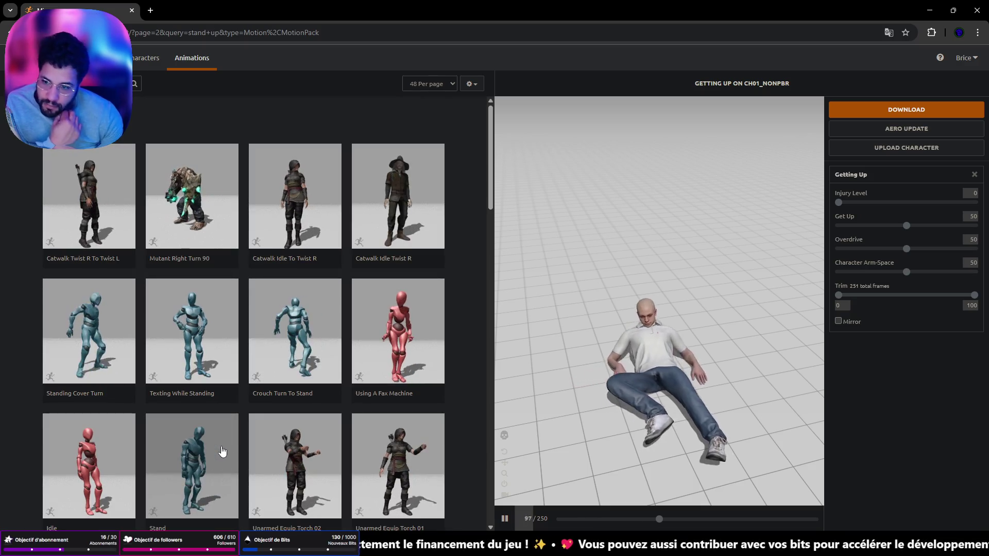
Step: Browse to page 3 and preview the second Getting Up animation on the character
scroll(226, 443, "down", 8)
scroll(235, 428, "down", 1)
scroll(226, 431, "down", 2)
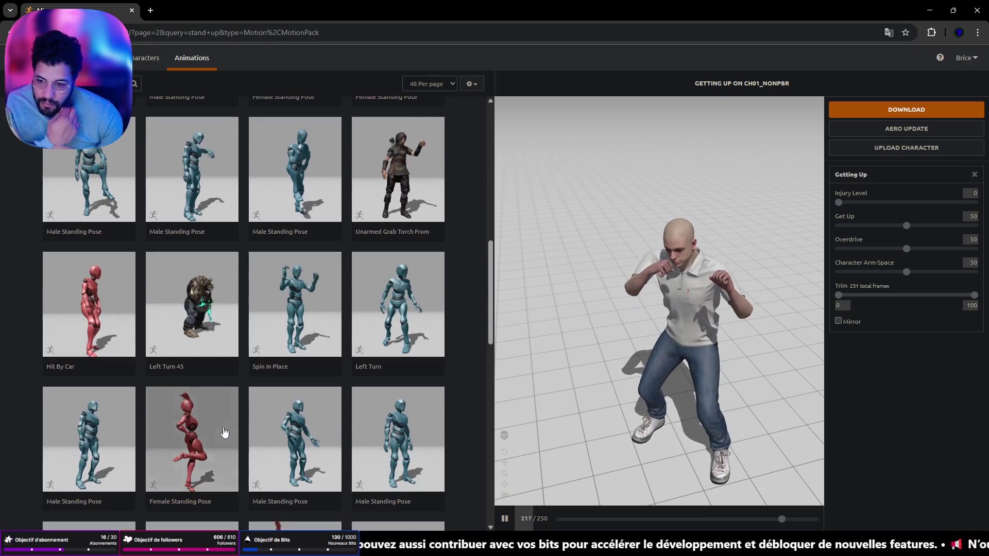
scroll(224, 430, "down", 2)
scroll(223, 432, "down", 3)
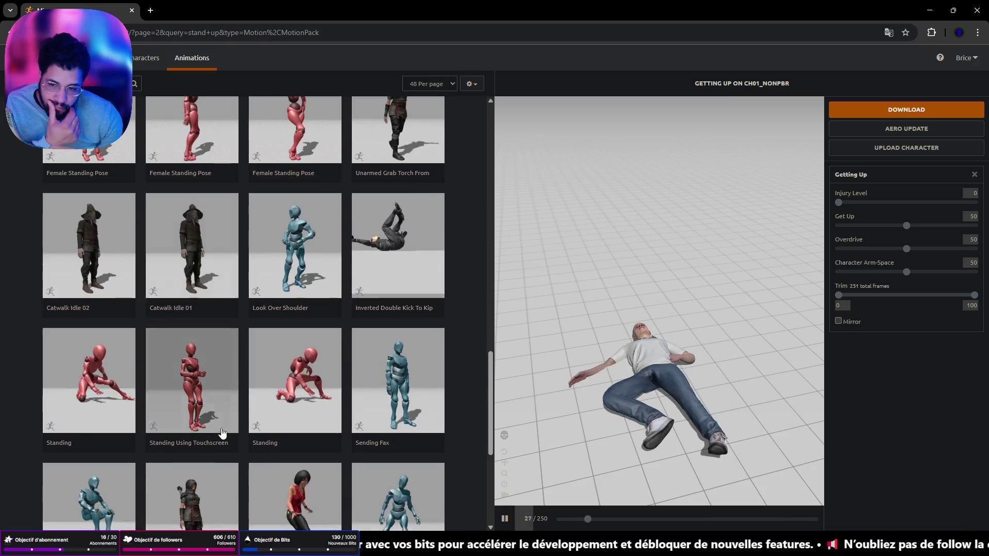
scroll(248, 432, "down", 5)
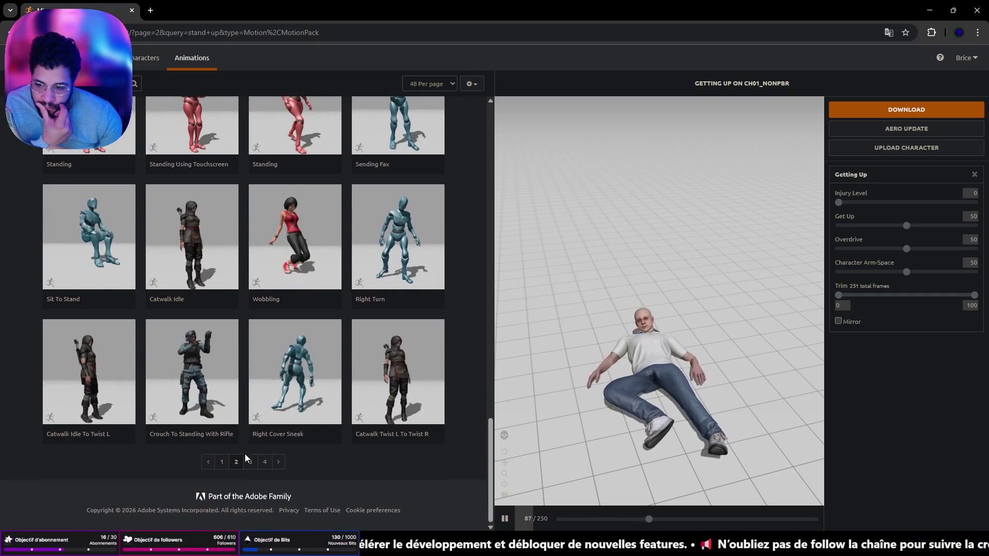
left_click(251, 464)
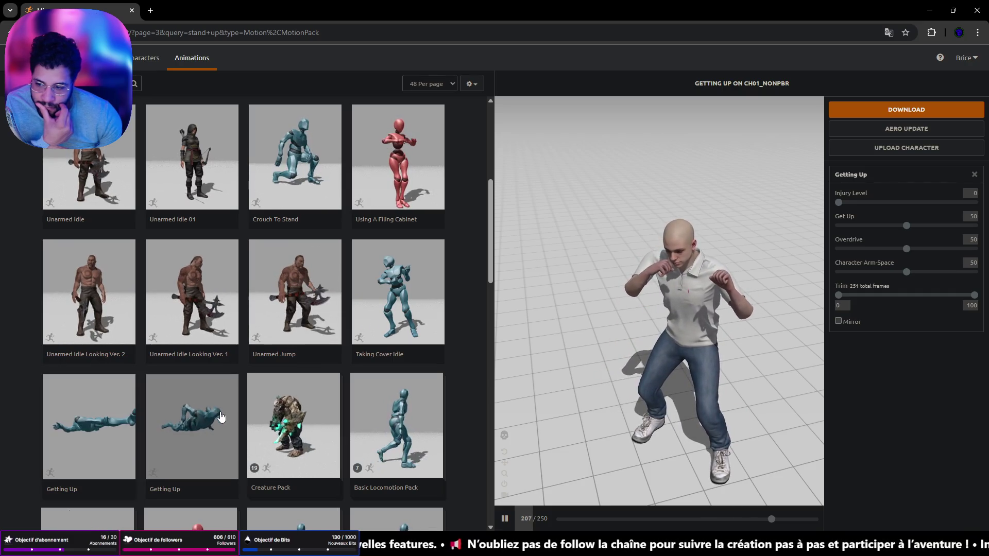
left_click(221, 417)
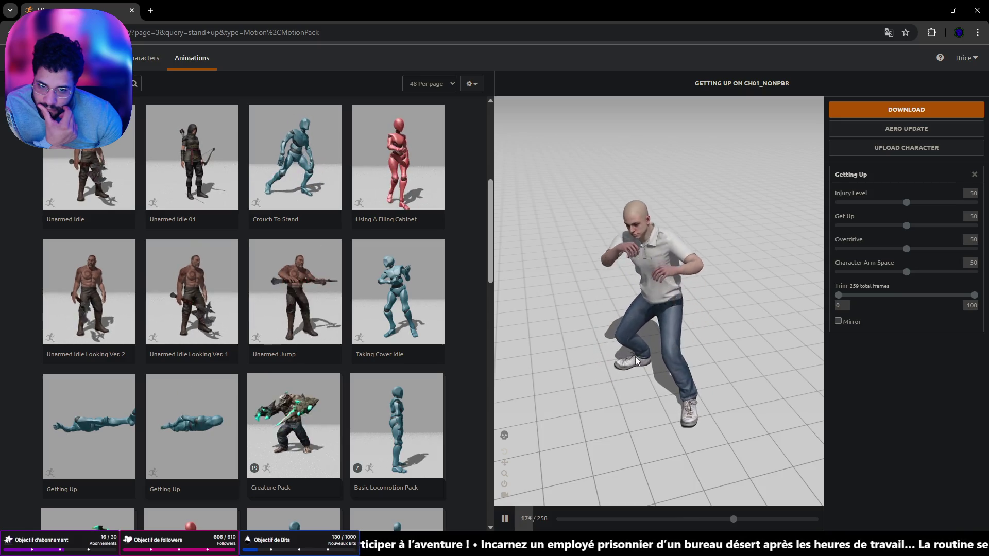
scroll(278, 350, "down", 5)
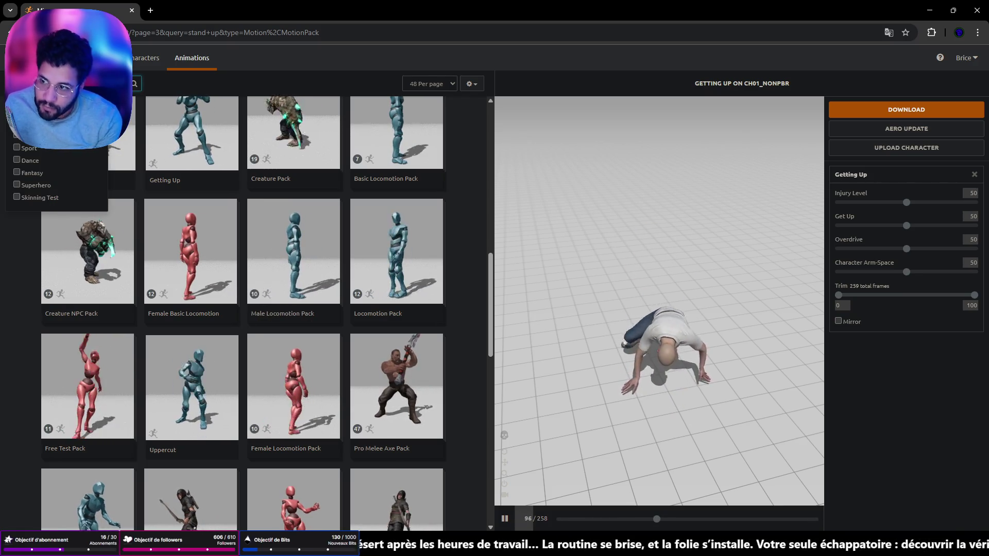
Step: Search Mixamo for 'bed' animations and scroll through the results
type("bed")
key("Return")
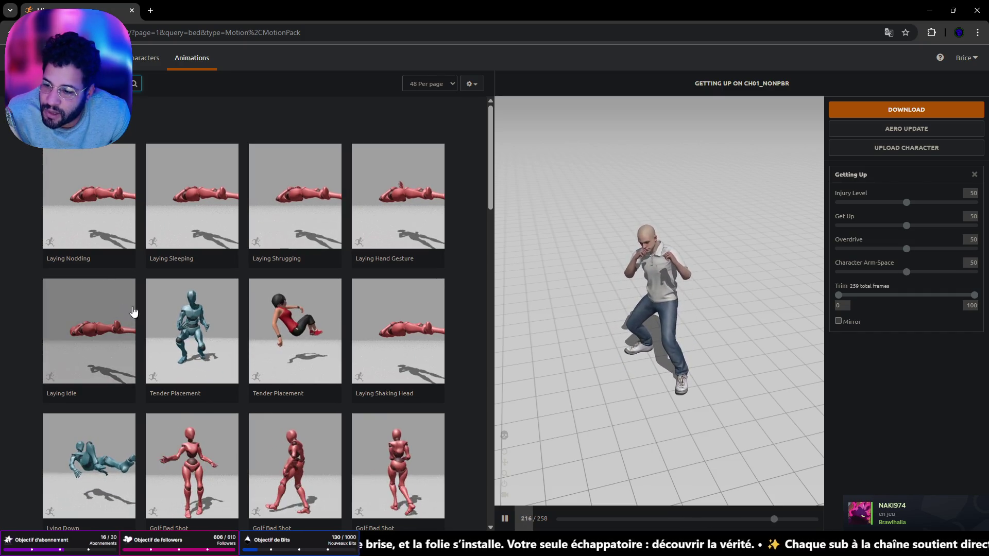
scroll(160, 330, "down", 3)
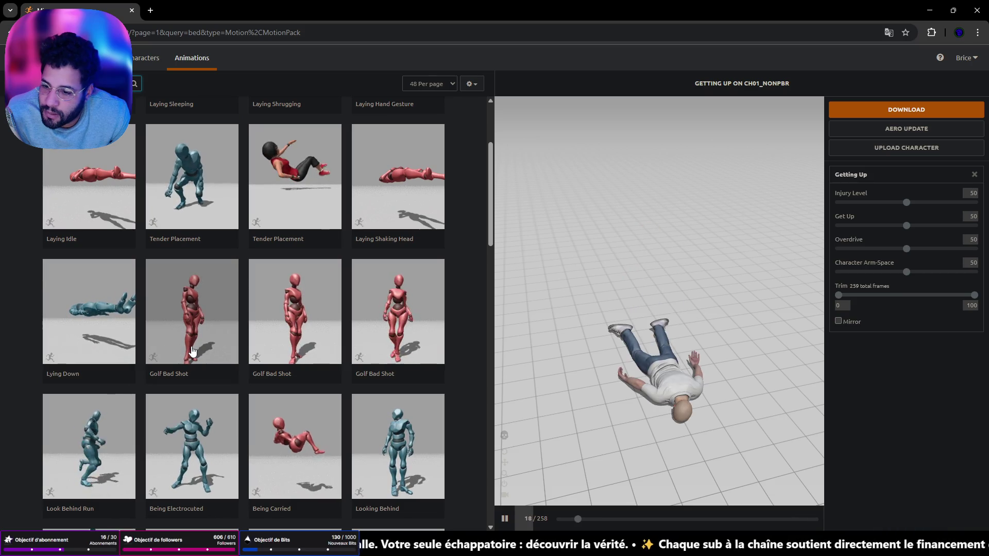
scroll(190, 350, "down", 3)
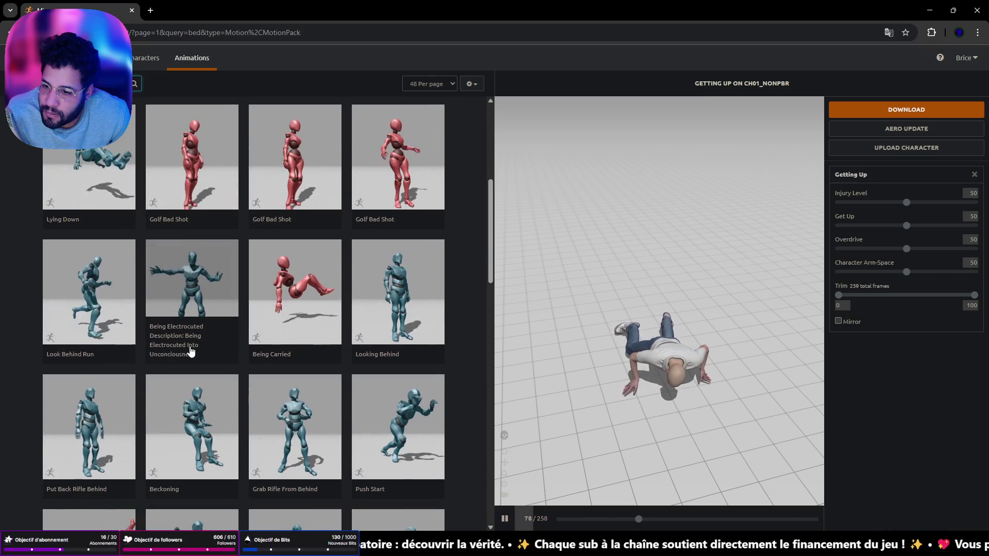
scroll(191, 351, "down", 5)
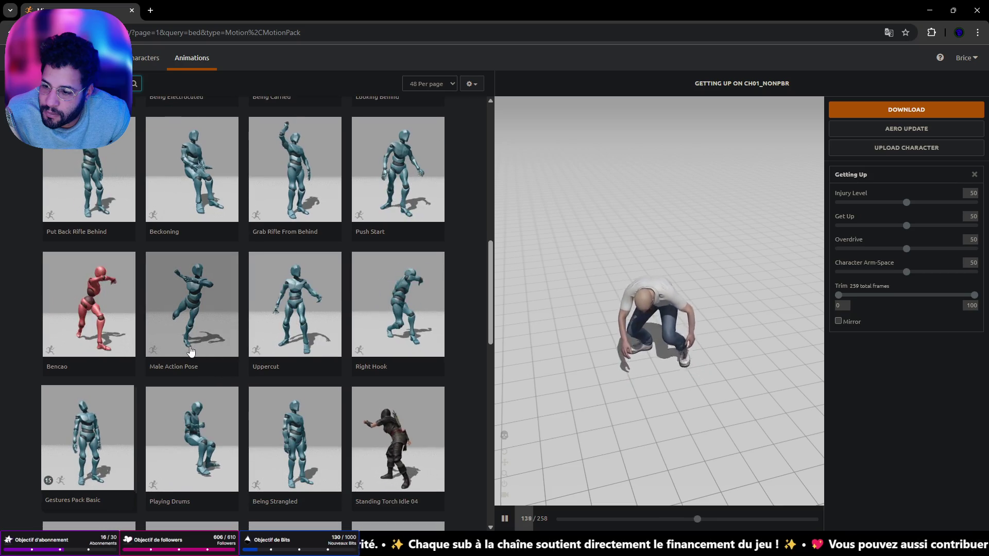
scroll(190, 351, "down", 3)
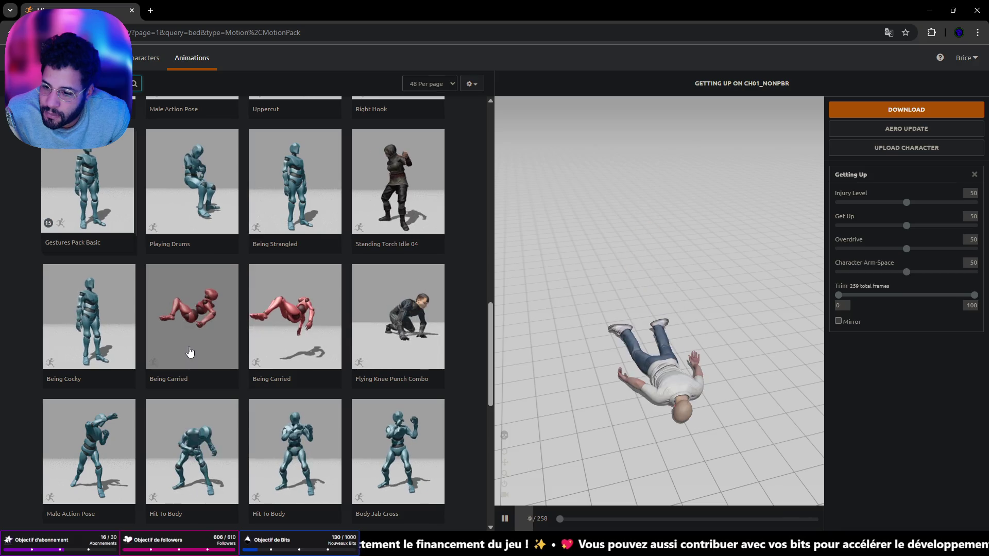
scroll(190, 352, "down", 5)
scroll(190, 352, "down", 3)
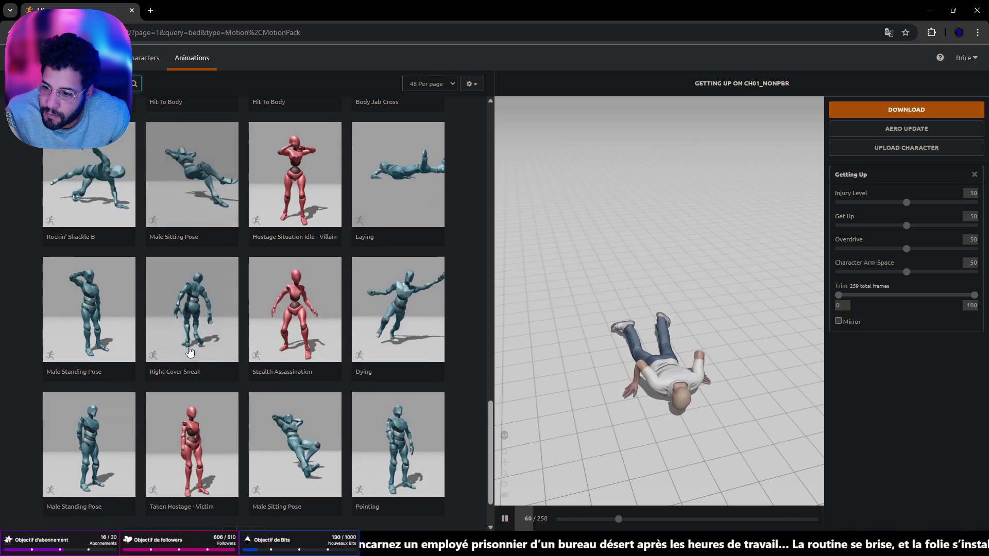
scroll(213, 468, "down", 2)
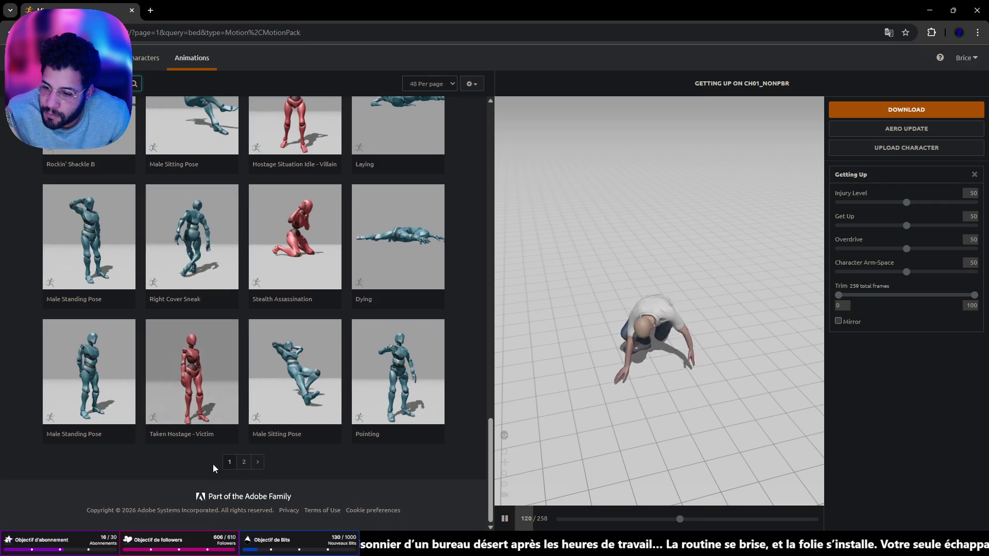
Step: Check page 2 of the bed results, return to page 1, and preview Lying Down
left_click(250, 462)
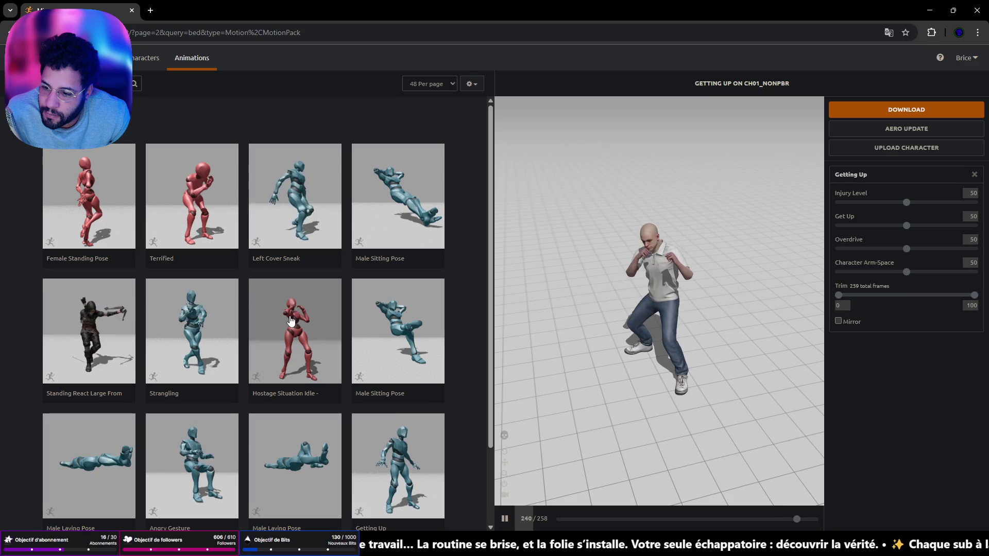
scroll(290, 321, "down", 2)
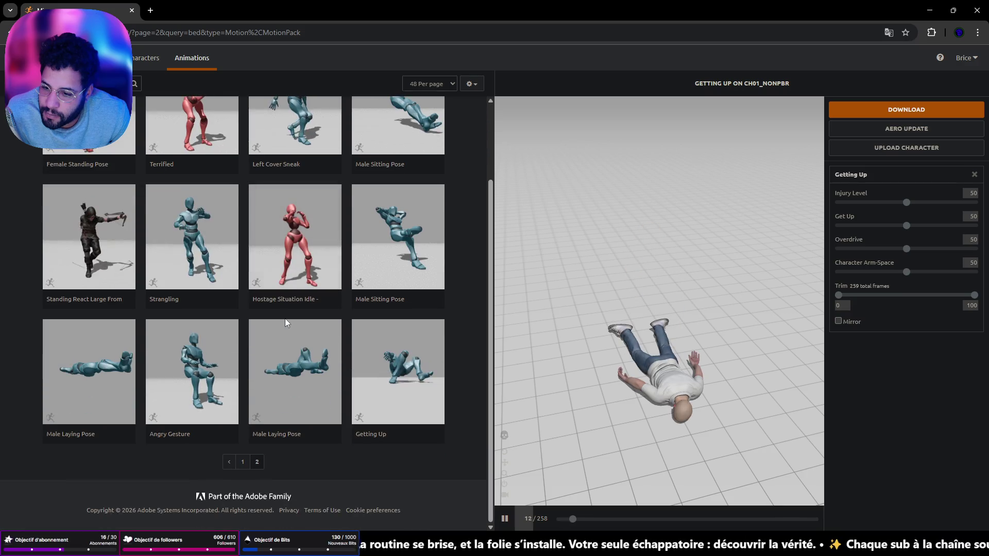
left_click(243, 462)
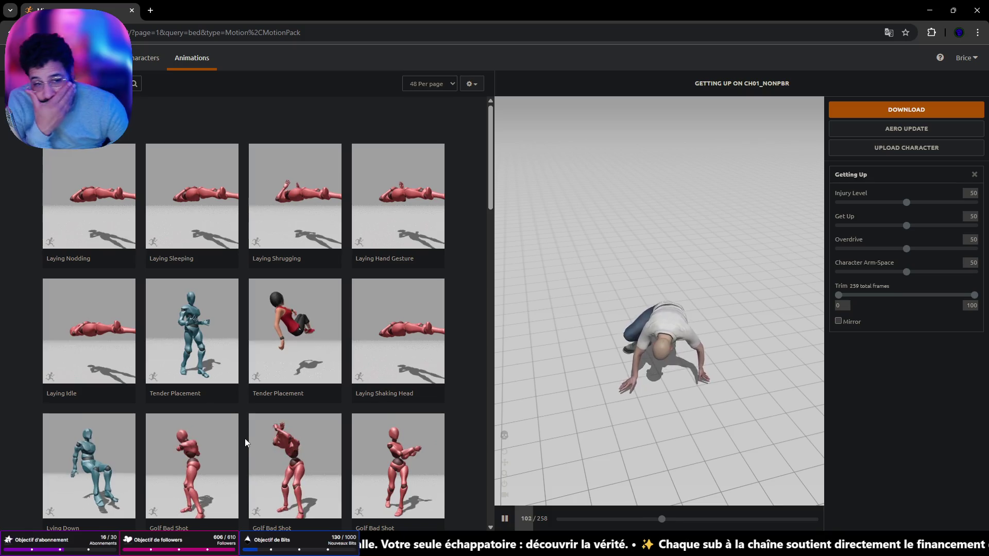
mouse_move(214, 394)
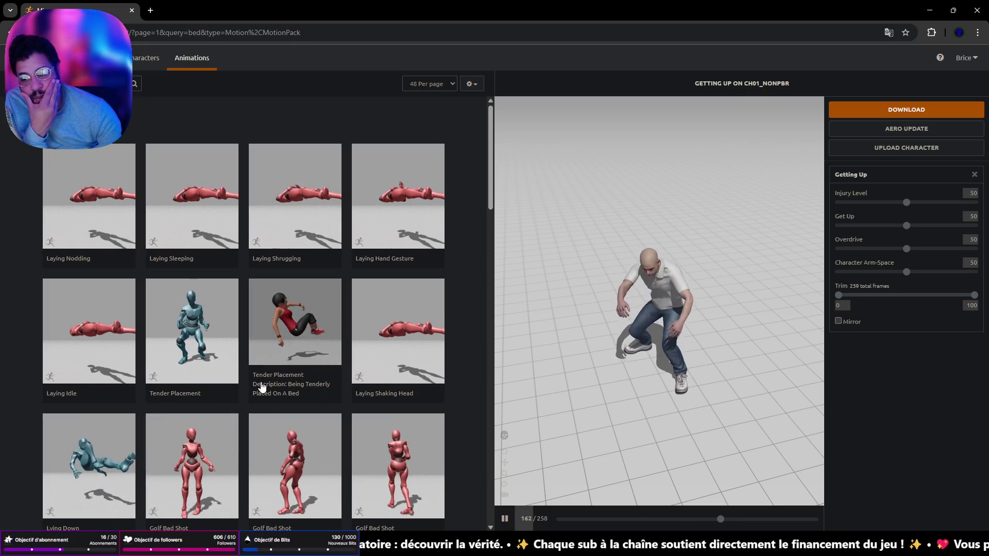
left_click(81, 453)
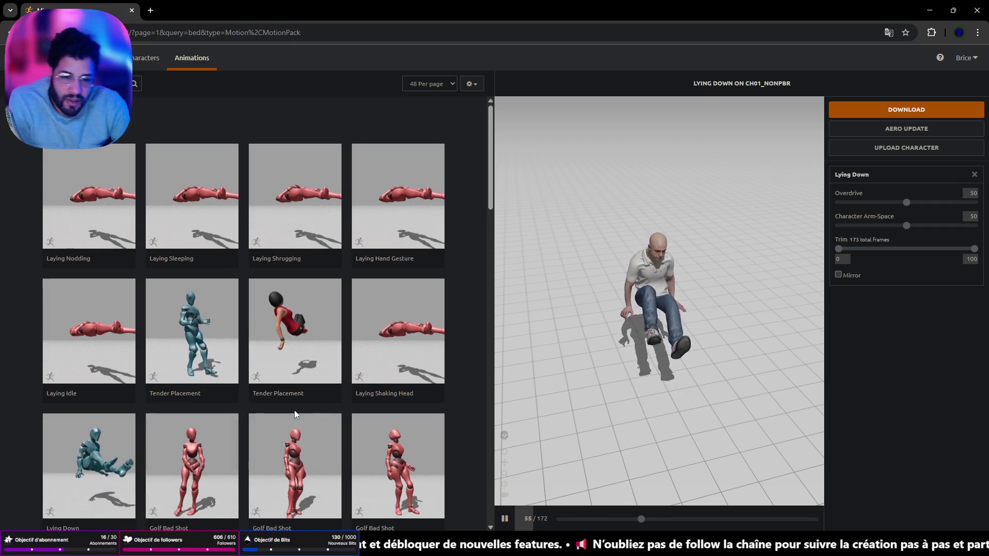
Step: Orbit the preview to a low side view and mirror the Lying Down animation
mouse_move(635, 342)
left_mouse_down()
mouse_move(572, 295)
mouse_move(632, 279)
left_mouse_up()
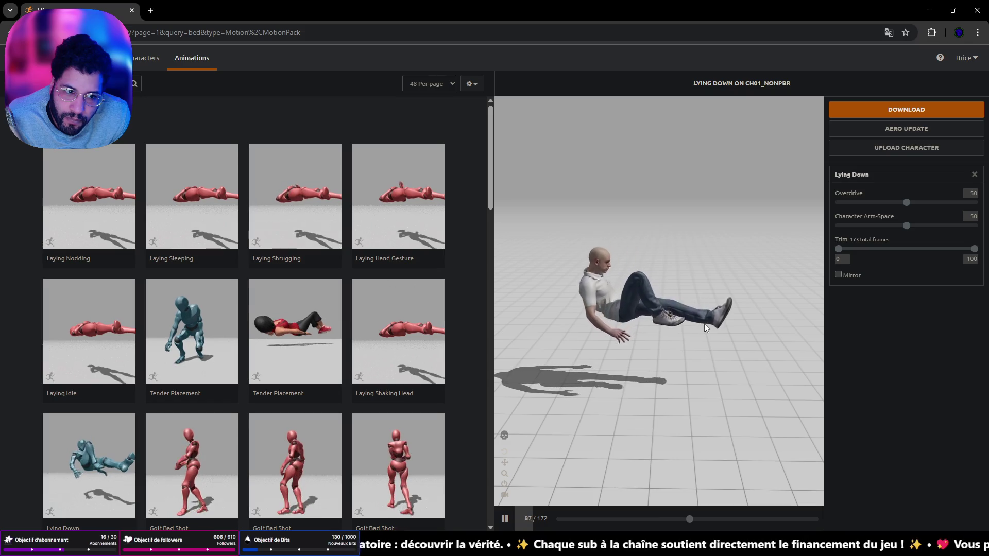
left_click(838, 276)
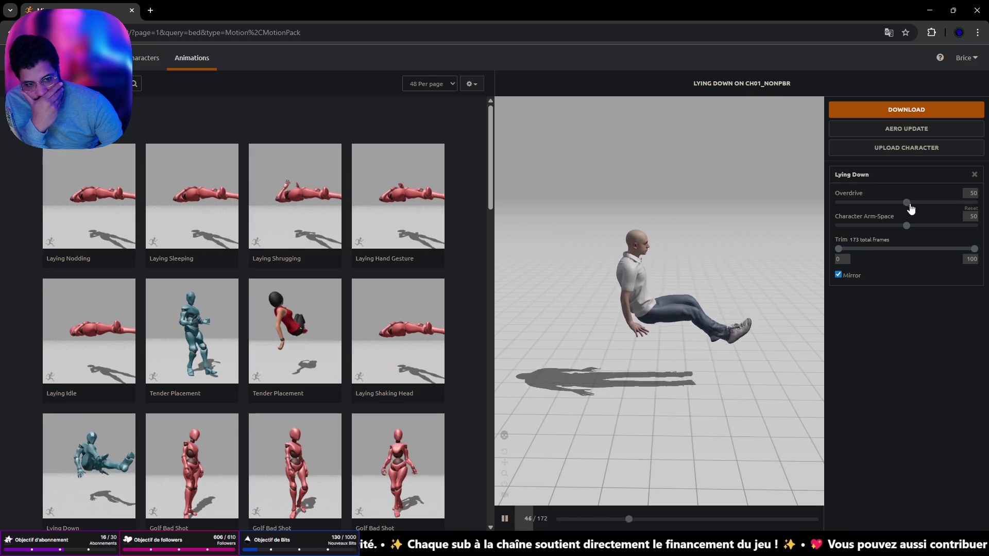
Step: Raise Overdrive to 83 and play the animation once in skeleton view, then pause
left_click_drag(910, 204, 939, 204)
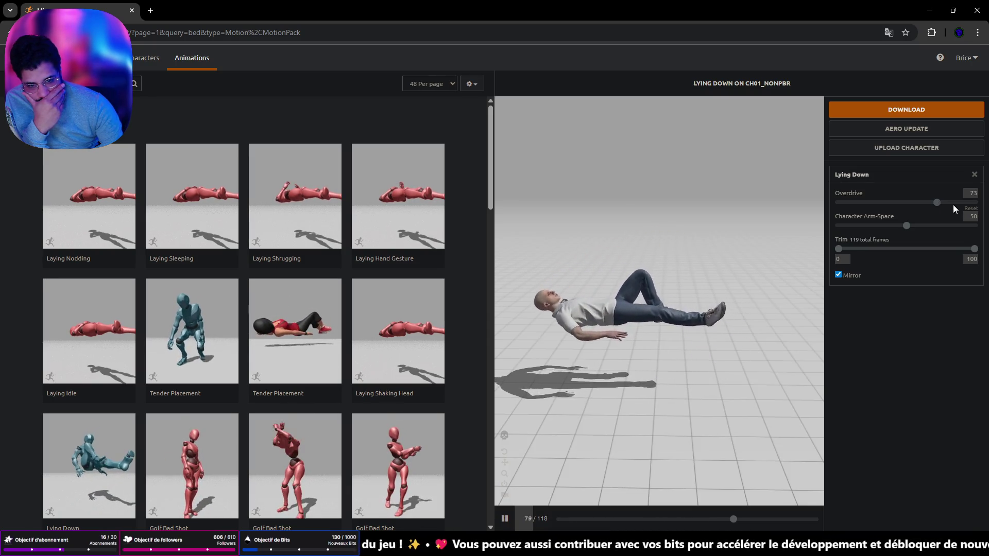
left_click(952, 204)
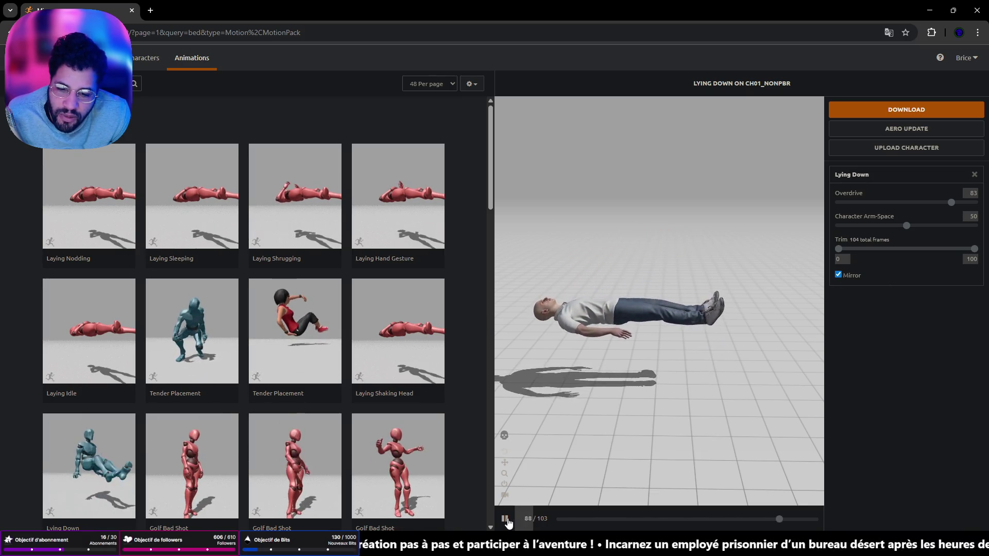
left_click(504, 436)
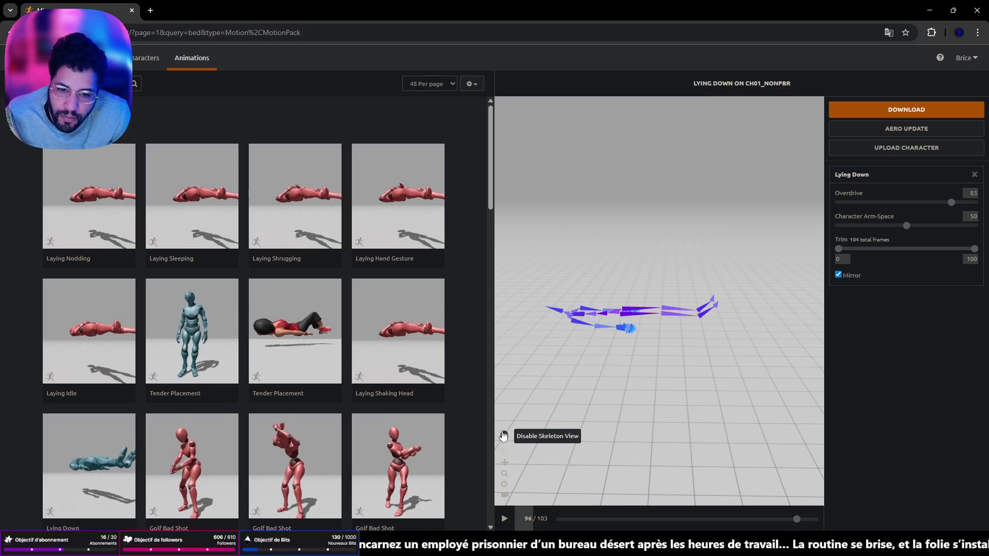
left_click(506, 519)
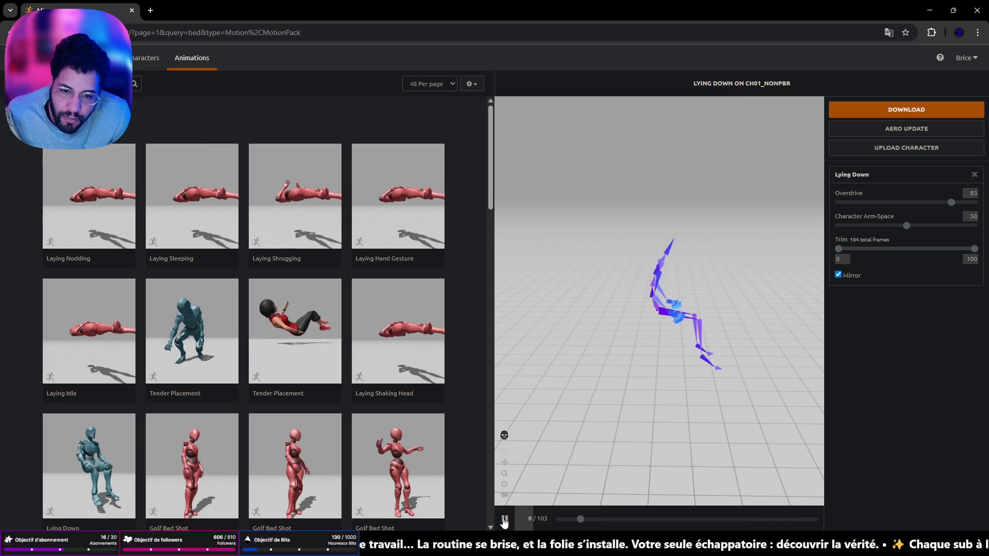
left_click(504, 435)
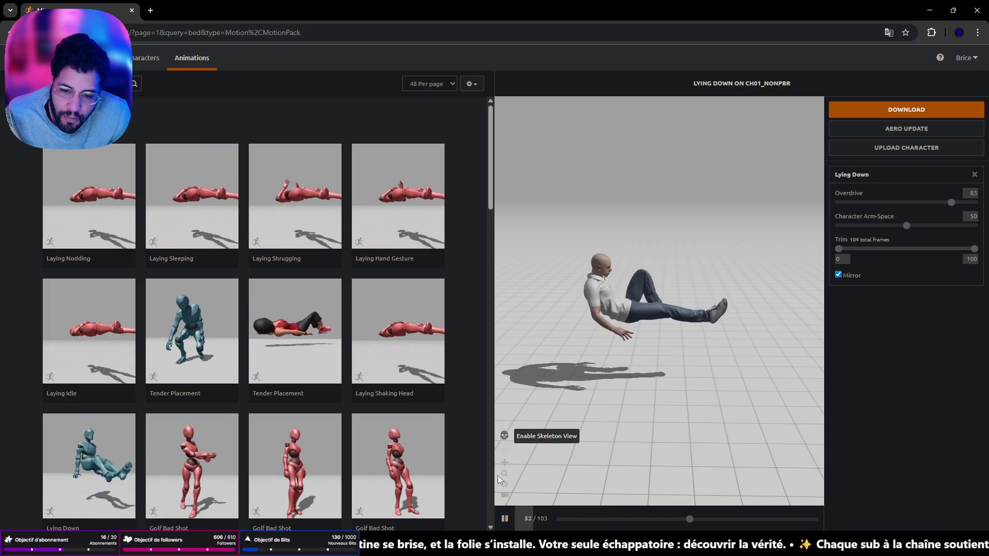
left_click(504, 518)
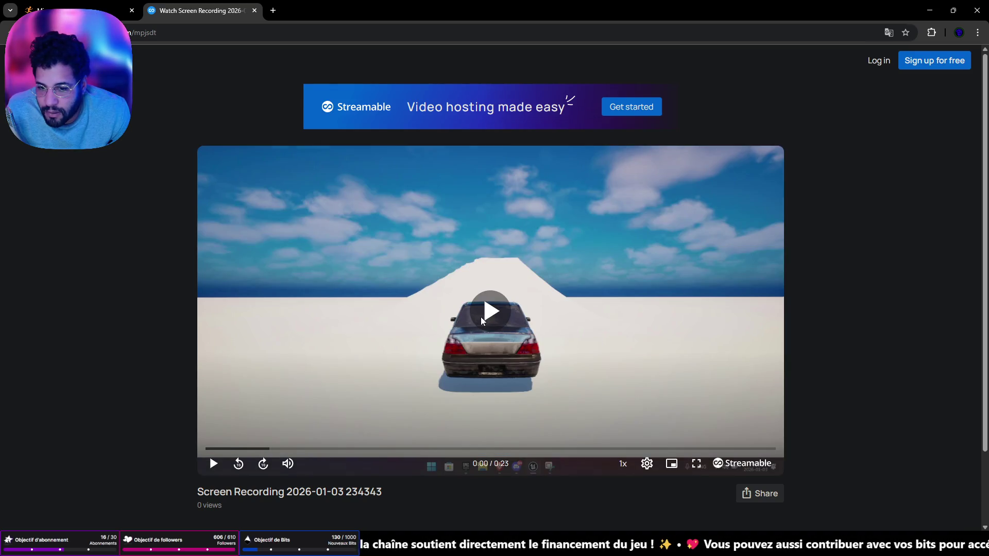
Step: Play the Streamable car recording, then close its tab to return to Mixamo
left_click(481, 319)
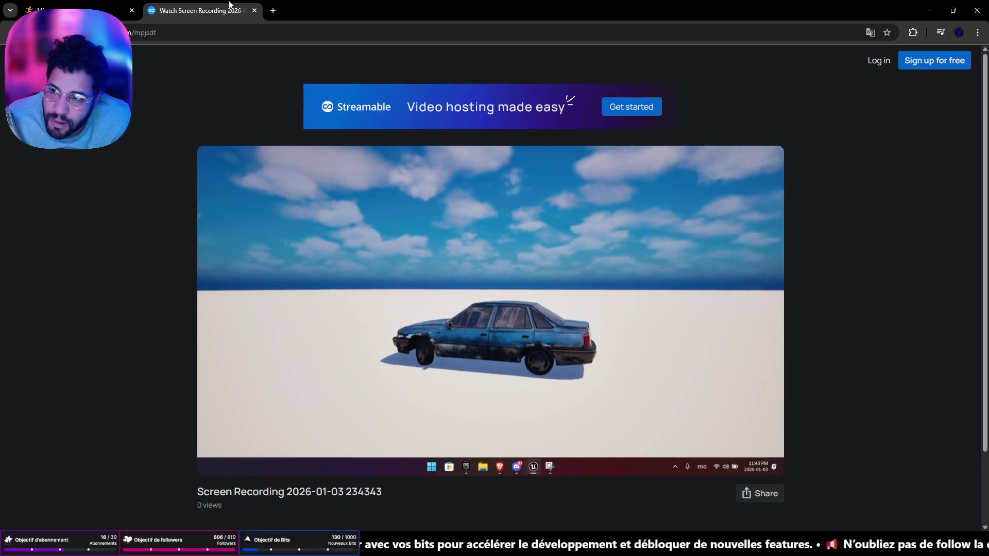
left_click(254, 11)
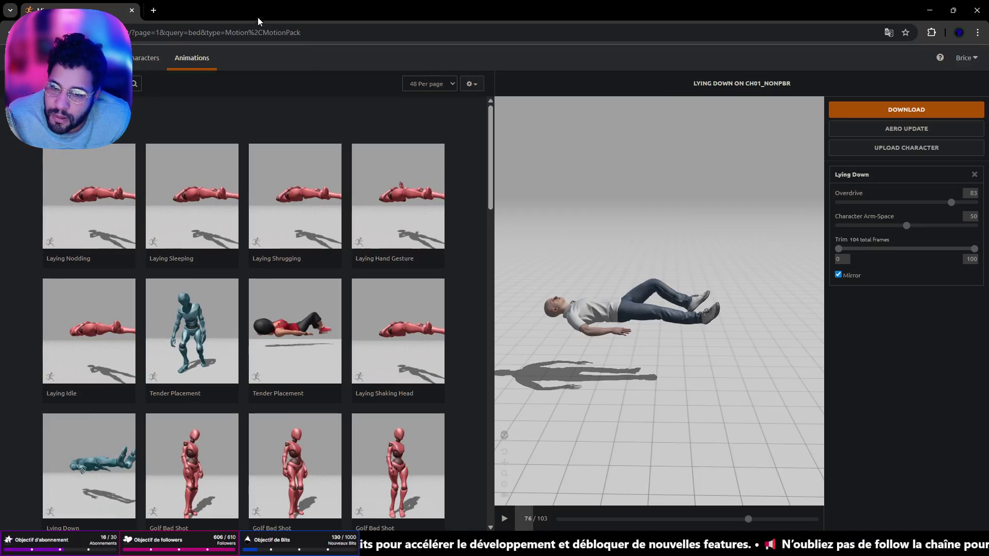
Step: Download the Lying Down animation without the character skin
left_click(905, 110)
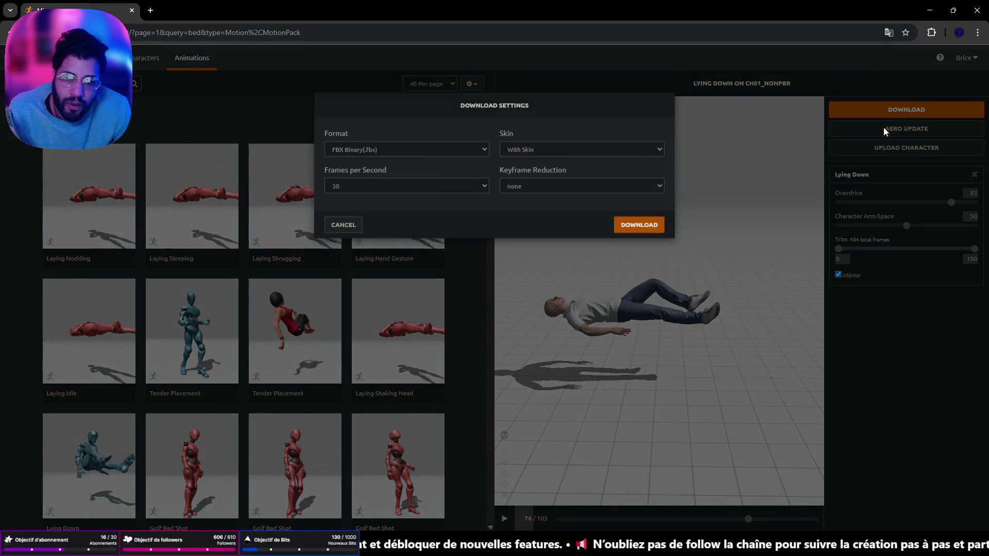
left_click(546, 148)
left_click(546, 176)
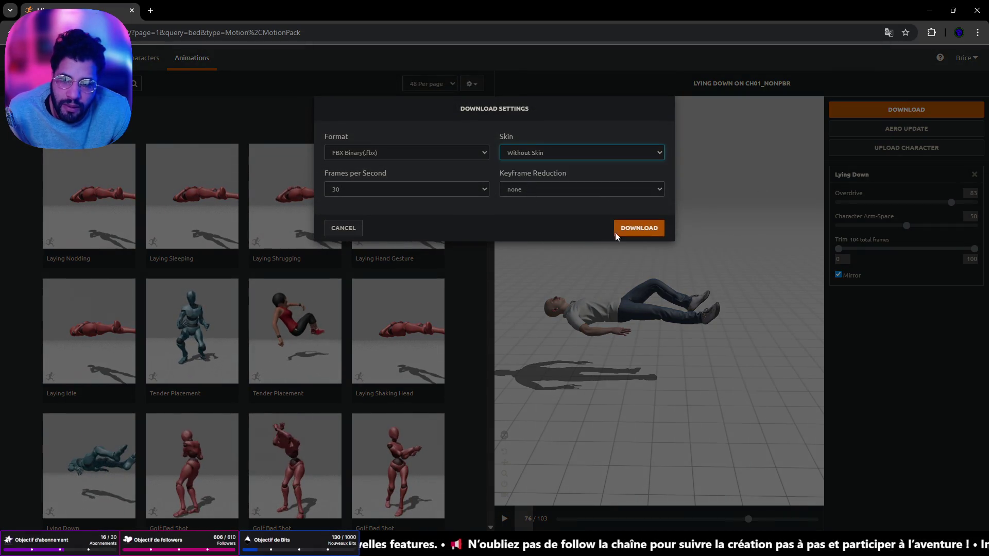
left_click(633, 232)
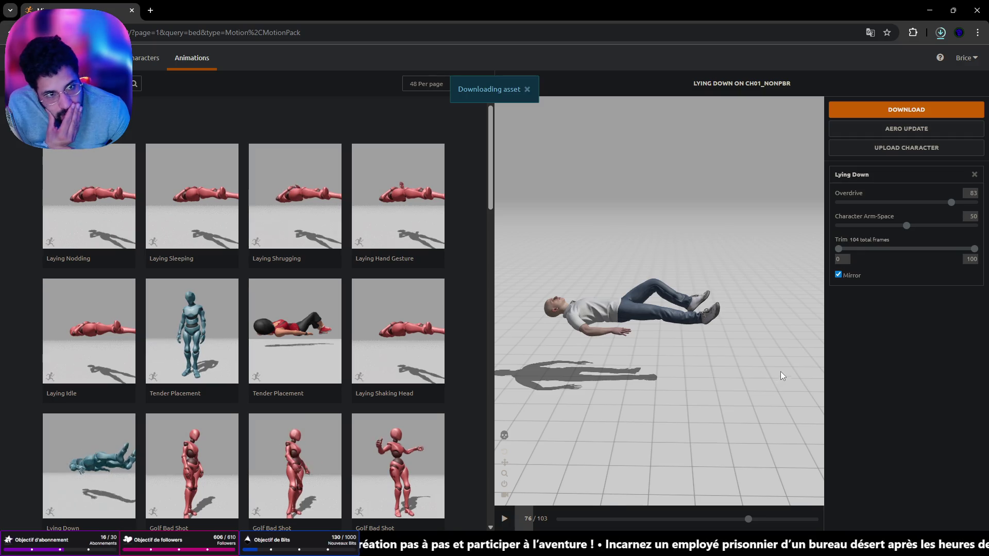
Step: Confirm Lying Down.fbx finished downloading and bring the Unreal editor with its content assets forward
left_click_drag(919, 57, 802, 178)
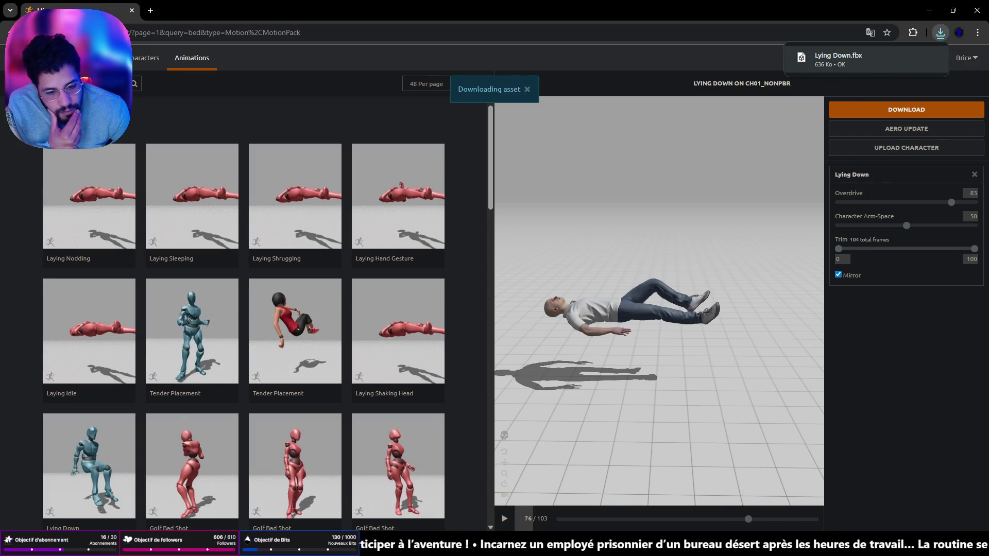
mouse_move(789, 531)
left_mouse_down()
mouse_move(842, 342)
mouse_move(847, 449)
left_mouse_up()
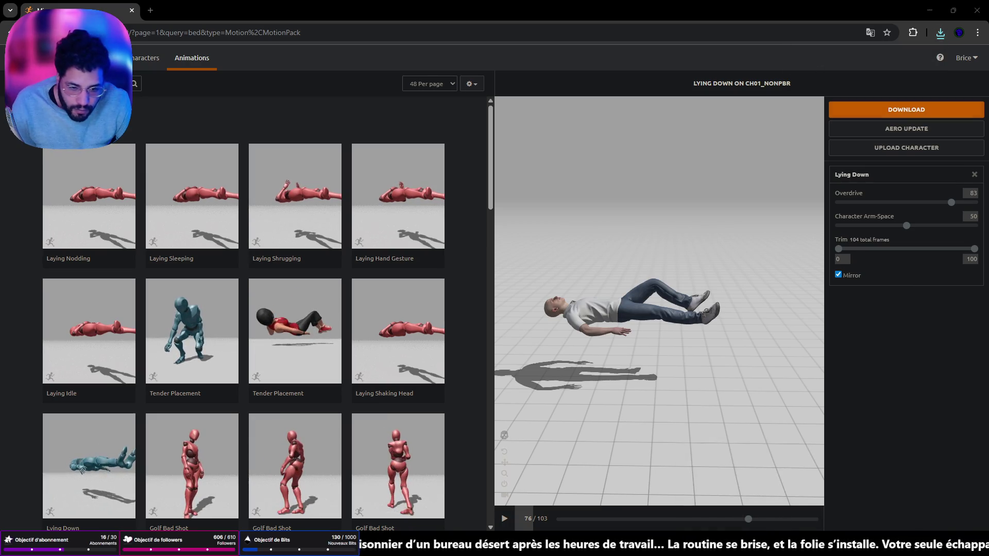
left_click(769, 510)
key("ctrl+space")
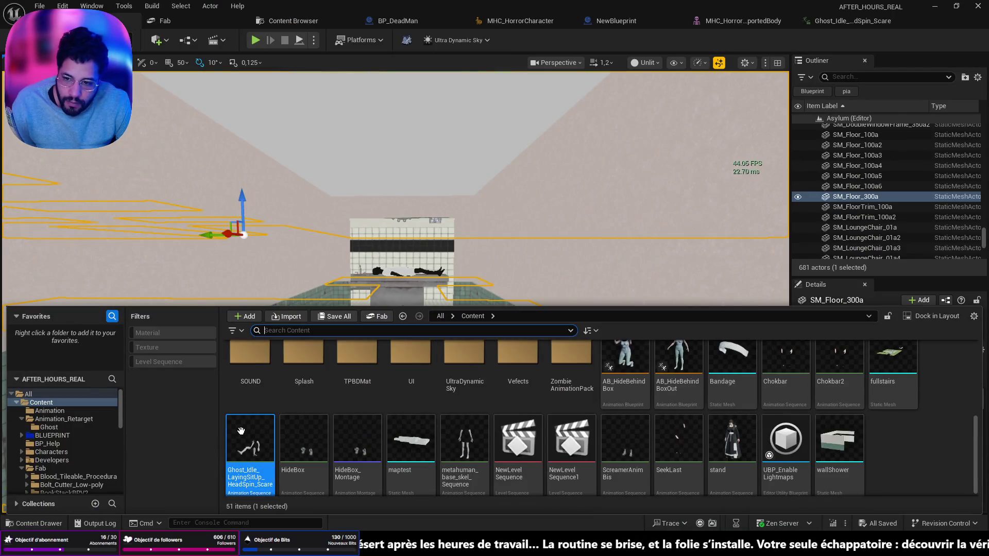
key("alt+Tab")
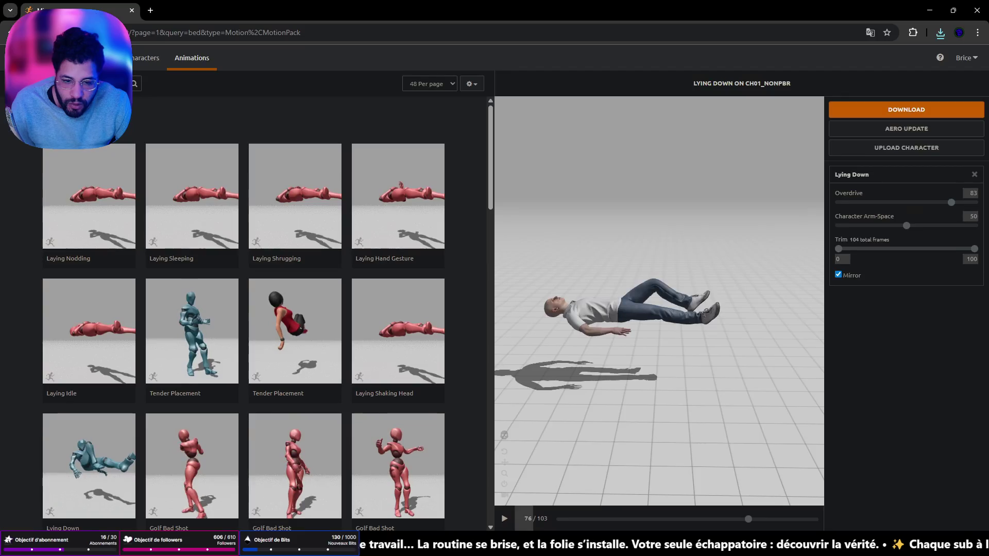
left_click(936, 35)
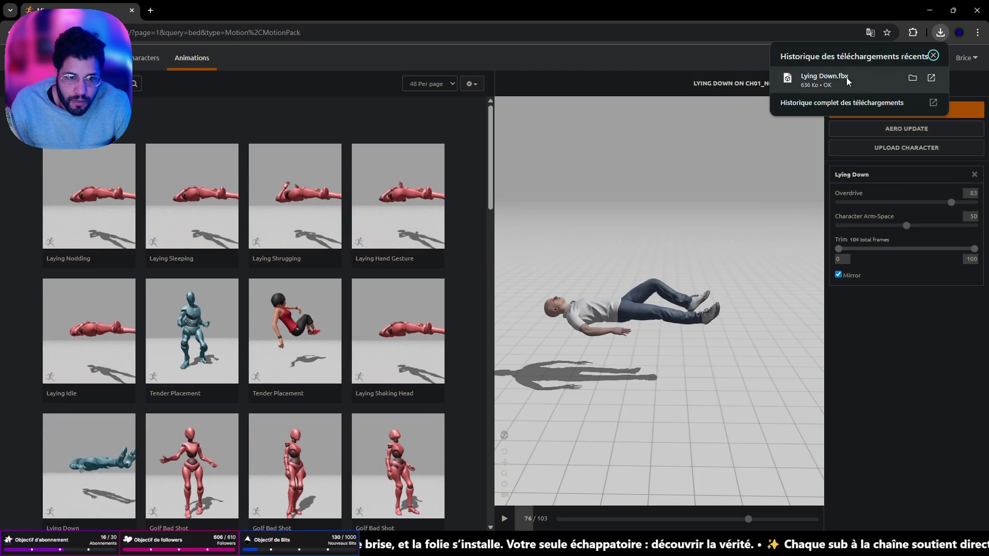
mouse_move(788, 541)
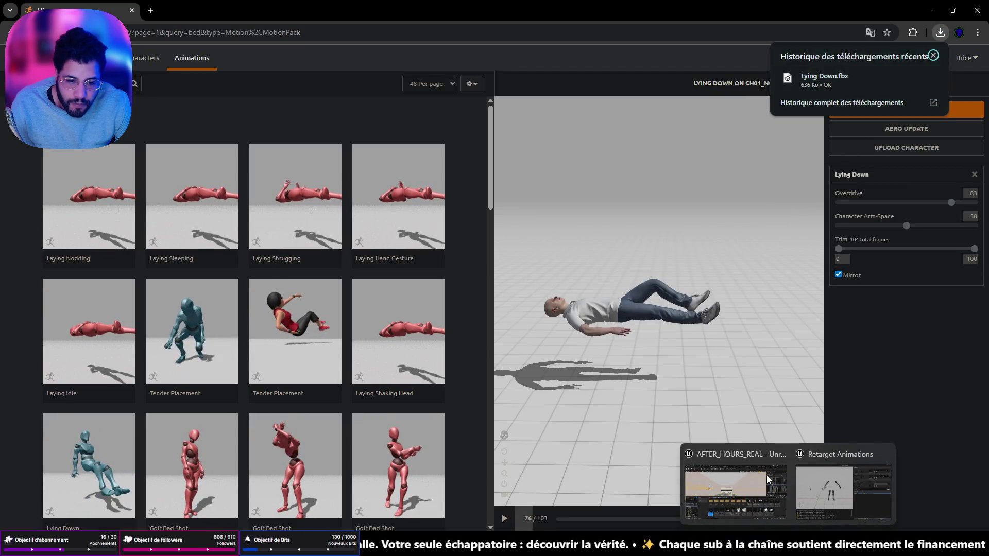
left_click(753, 464)
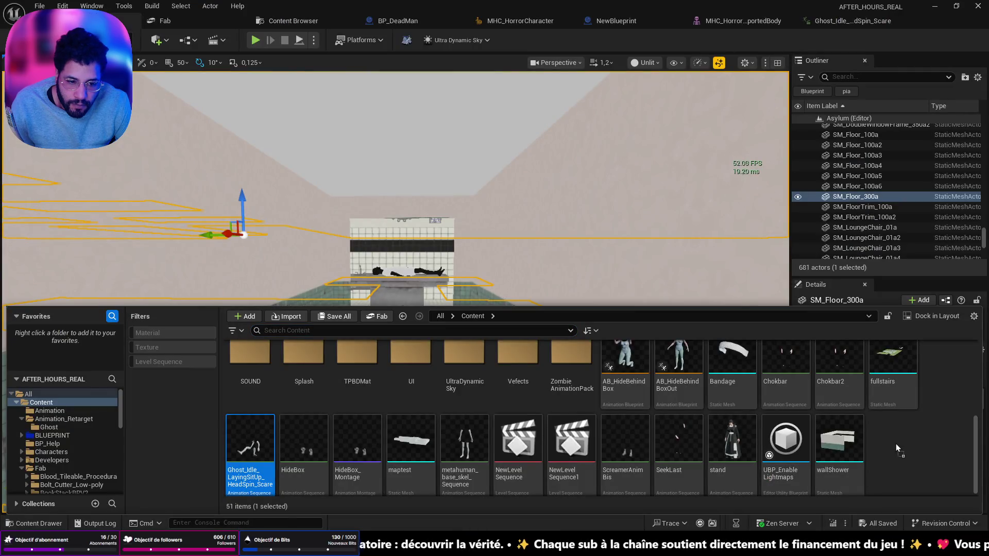
Step: Drop Lying Down.fbx into the Content Browser to start the import
left_click_drag(897, 450, 896, 448)
scroll(551, 343, "down", 4)
scroll(549, 339, "down", 5)
left_click(499, 253)
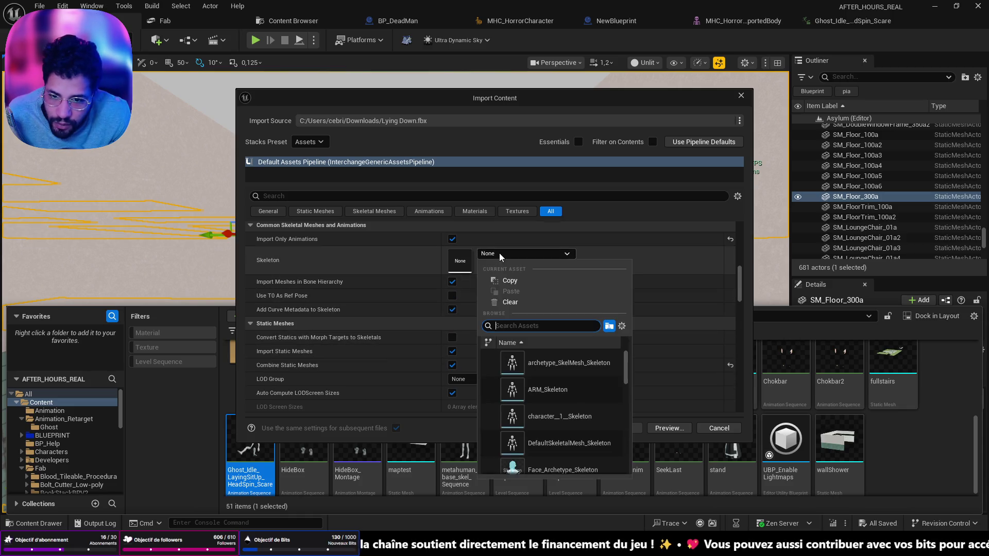
Step: Choose DefaultSkeletalMesh_Skeleton as the import skeleton and import the animation
scroll(573, 372, "down", 8)
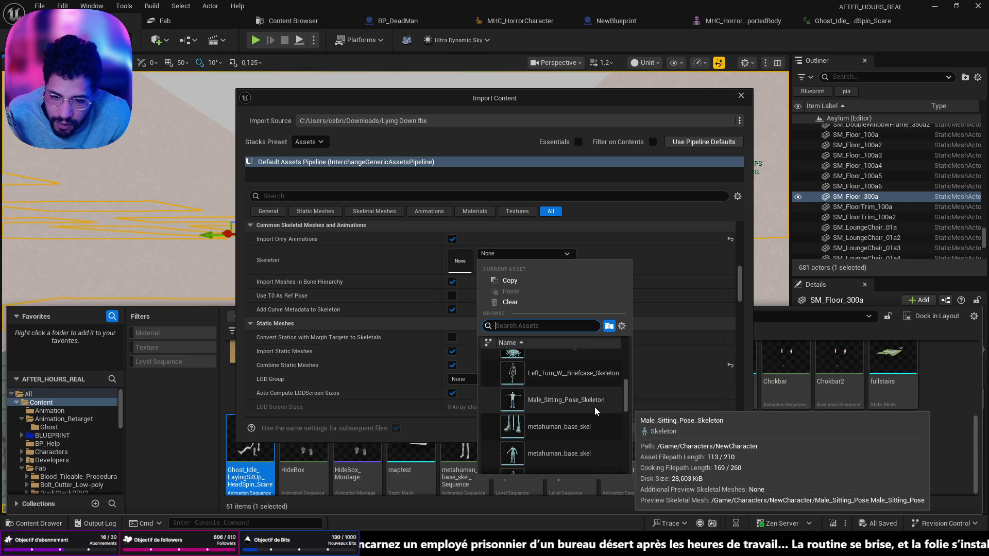
scroll(595, 407, "down", 10)
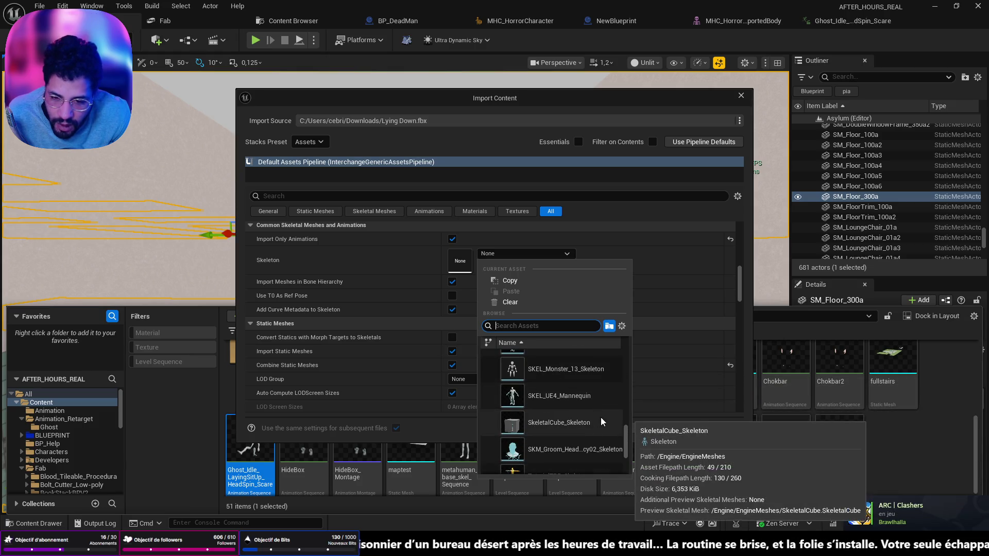
scroll(601, 419, "down", 5)
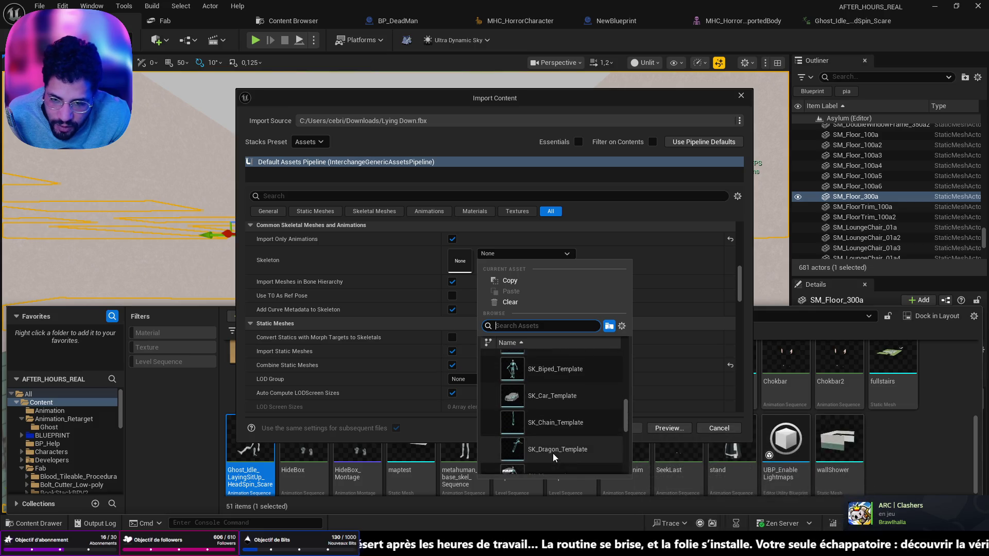
scroll(554, 457, "up", 3)
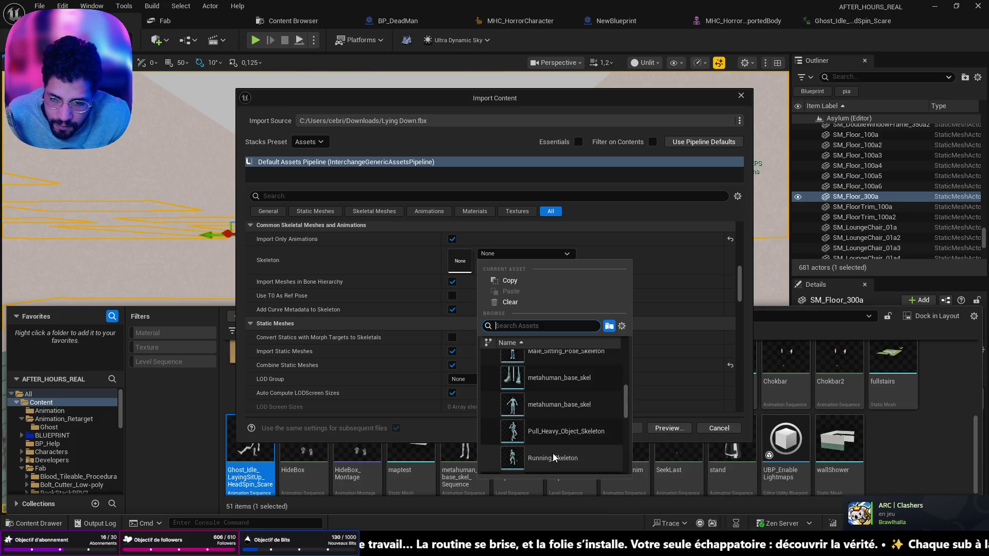
scroll(556, 400, "down", 1)
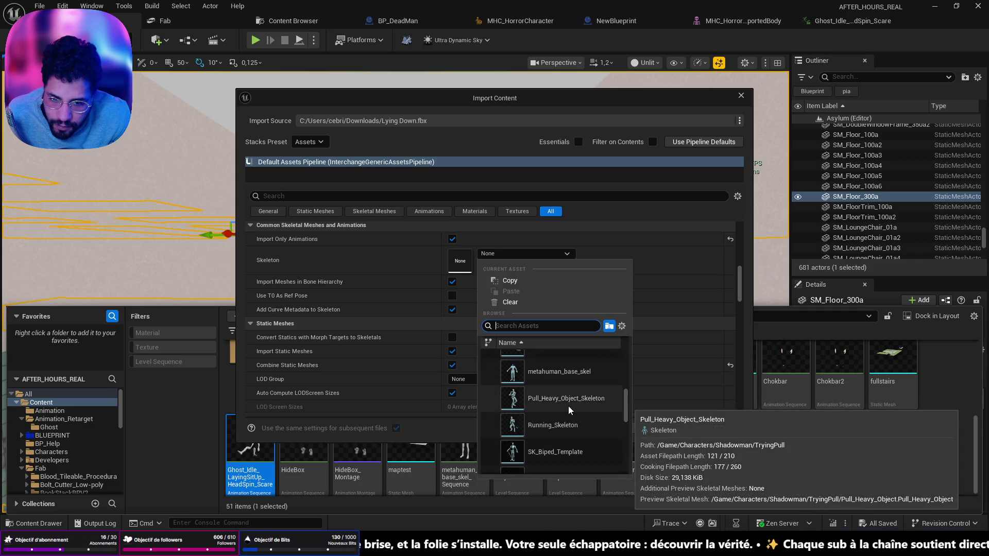
scroll(568, 410, "up", 1)
scroll(586, 412, "up", 2)
scroll(589, 412, "up", 4)
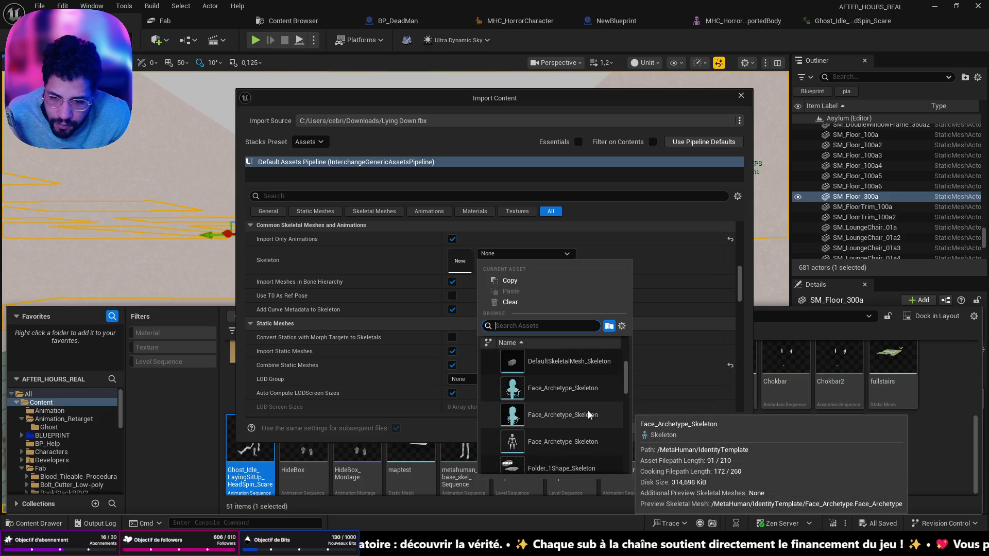
scroll(573, 406, "up", 3)
scroll(573, 406, "down", 3)
scroll(573, 404, "up", 2)
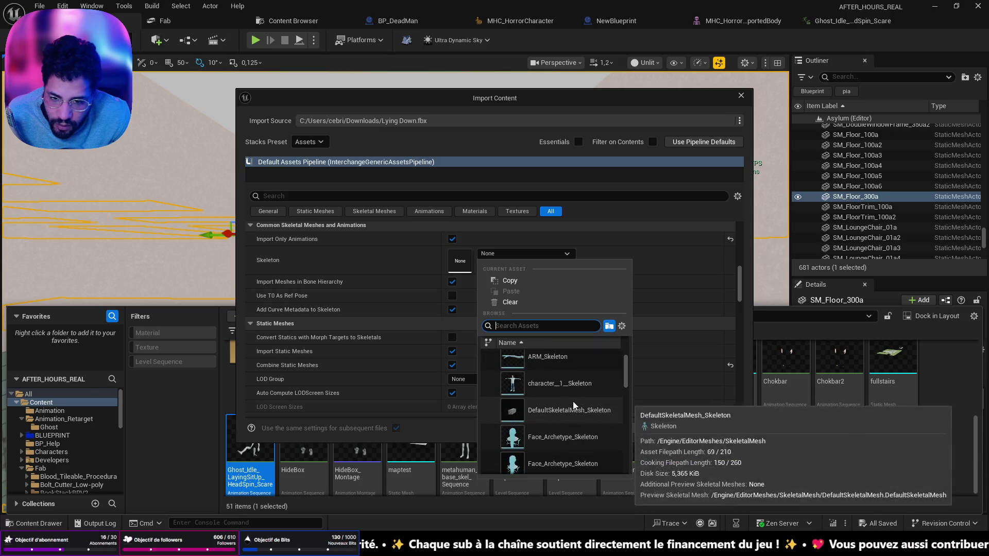
left_click(574, 405)
left_click(618, 428)
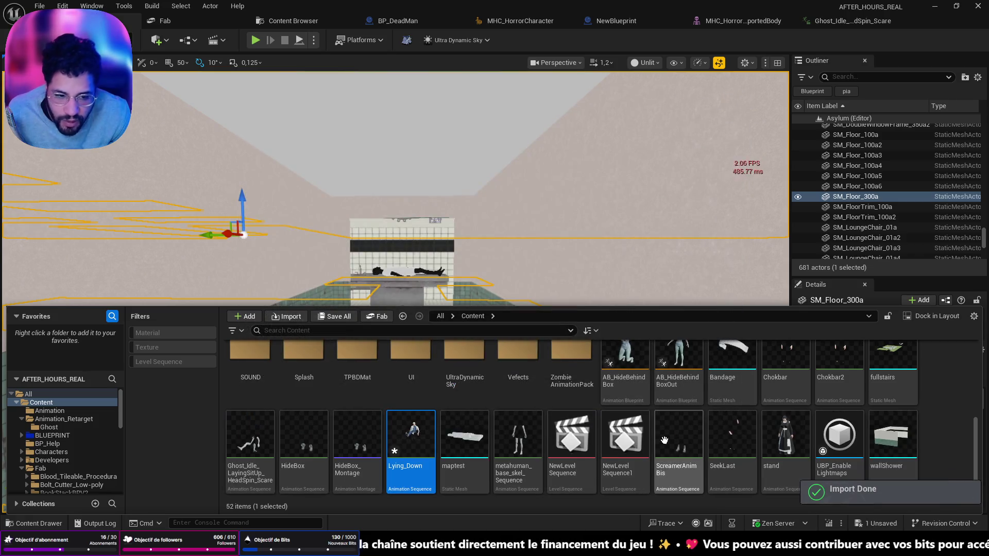
Step: Save Lying_Down and set MHC_HorrorCharacter_ExportedBody as its retarget target skeleton
key("ctrl+s")
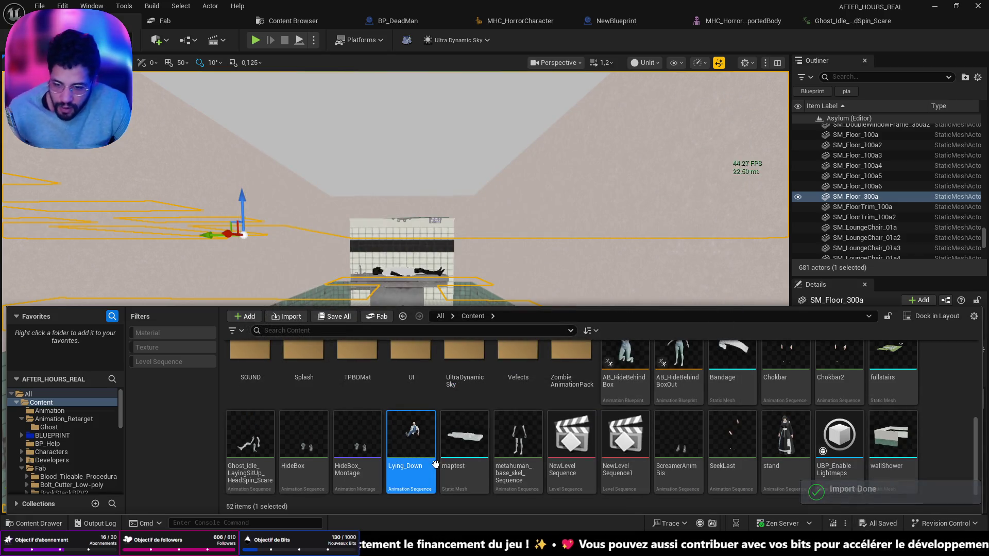
right_click(435, 465)
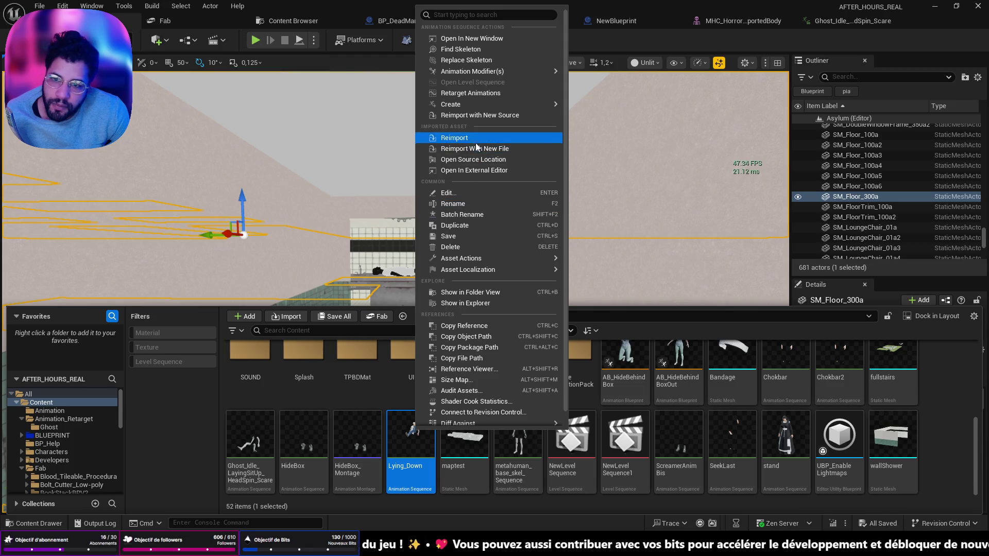
left_click(475, 93)
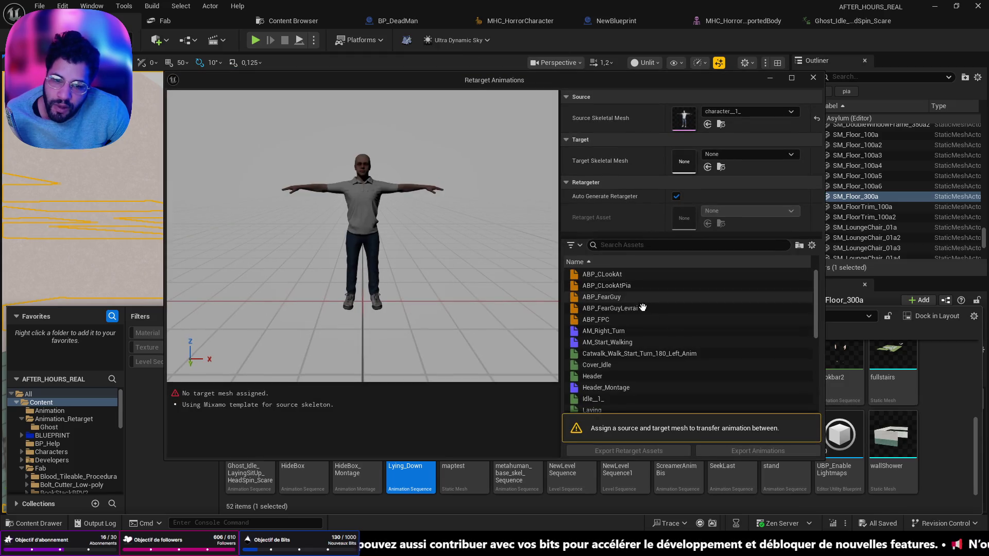
left_click(728, 154)
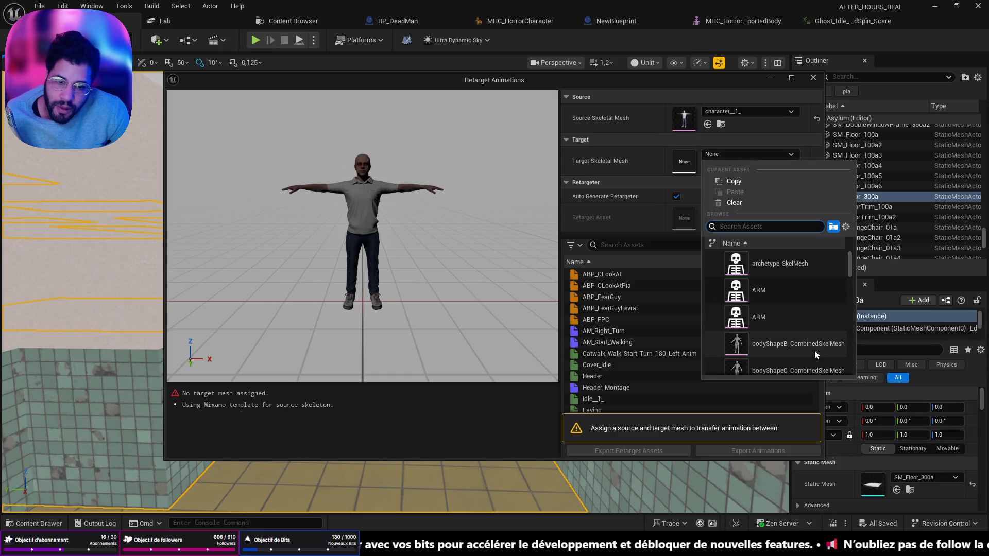
scroll(817, 328, "down", 3)
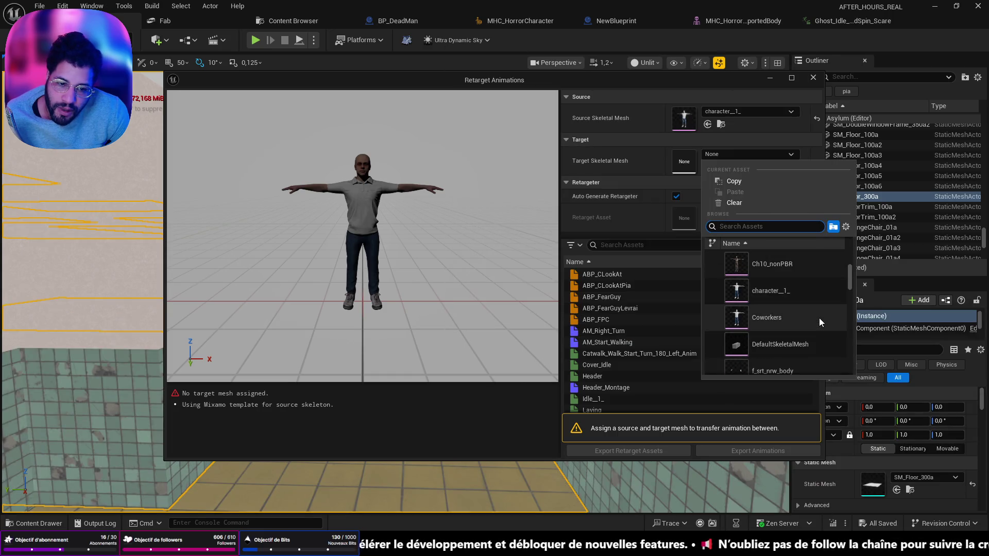
scroll(819, 318, "down", 5)
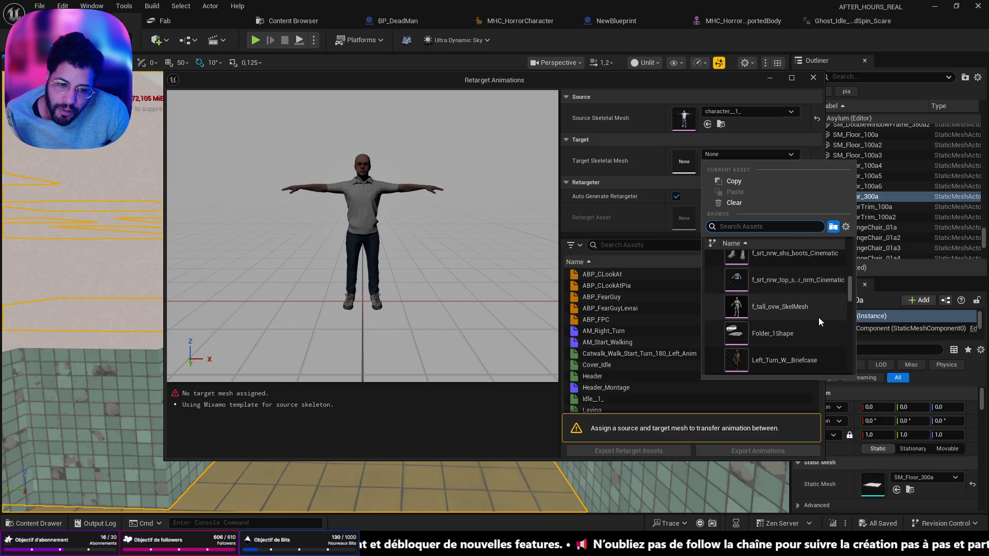
scroll(818, 316, "down", 4)
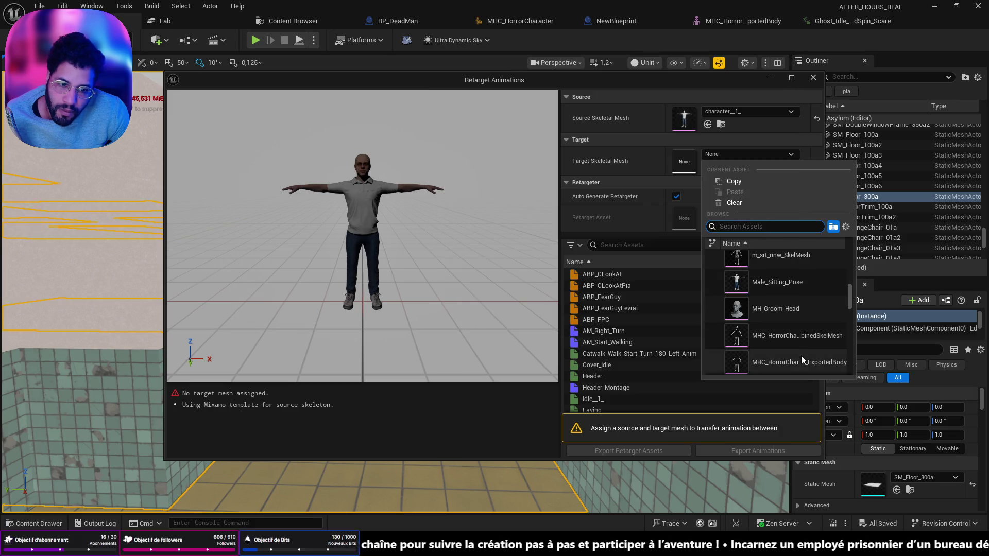
left_click(800, 363)
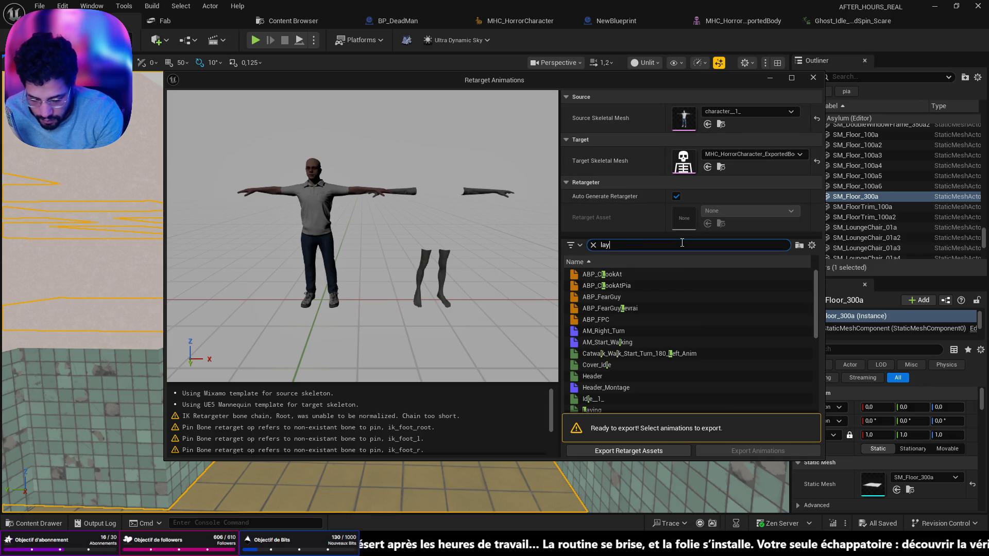
Step: Filter for Lying_Down and batch-export the retargeted animation to the Content folder
type("in")
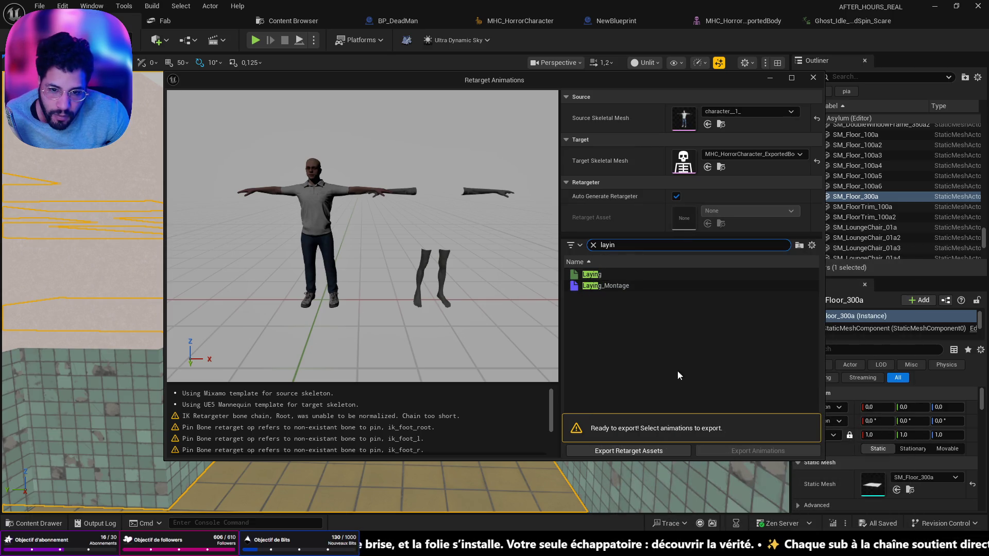
left_click(813, 77)
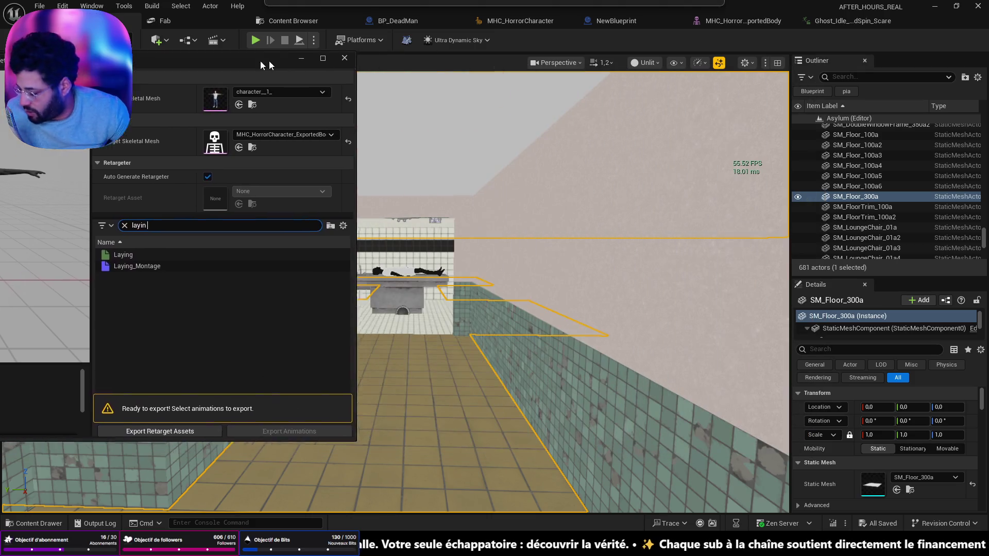
key("ctrl+space")
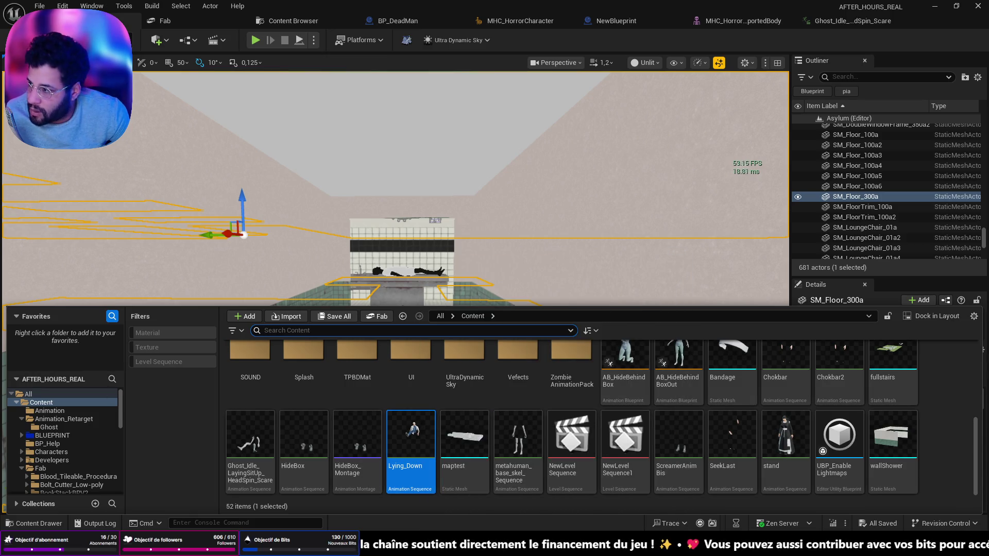
key("ctrl+space")
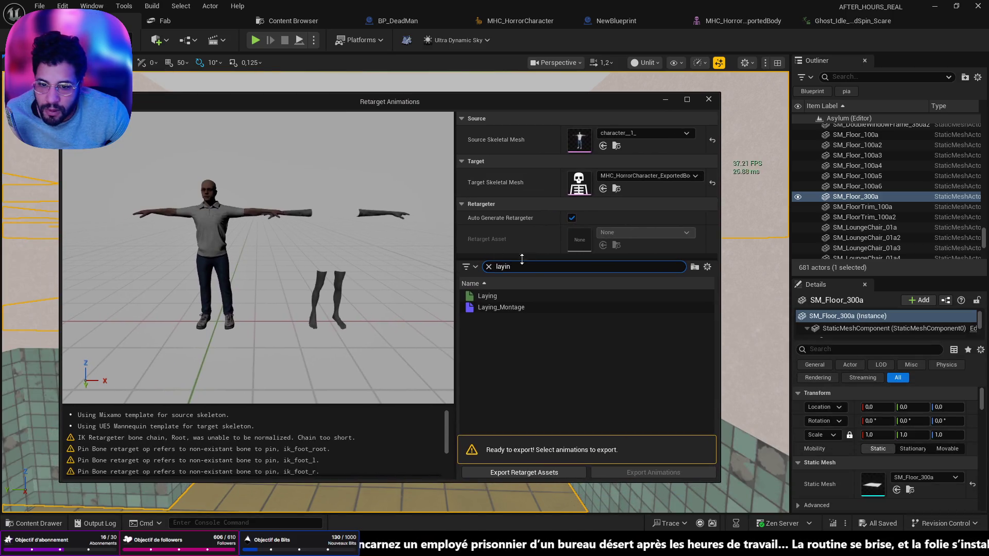
key("BackSpace")
key("BackSpace")
key("BackSpace")
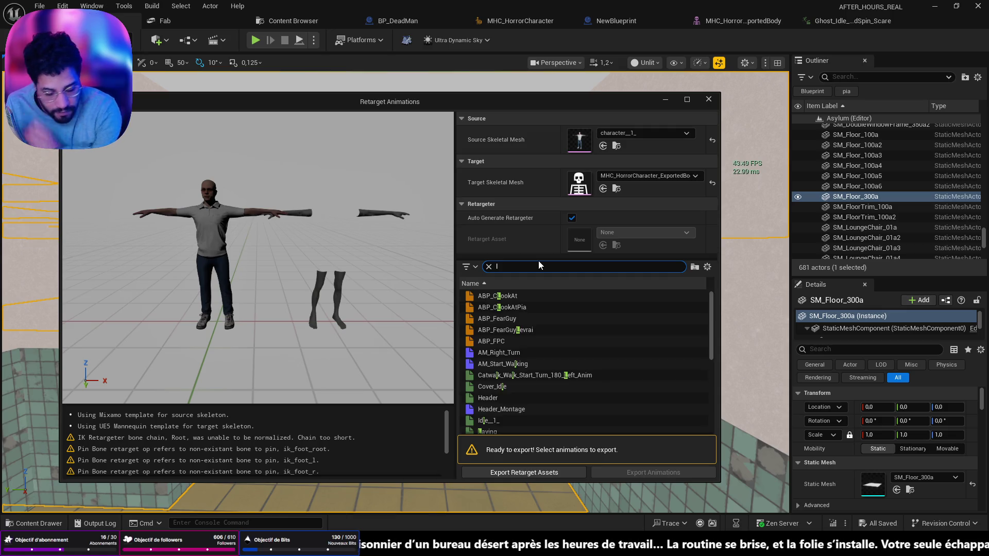
type("yin")
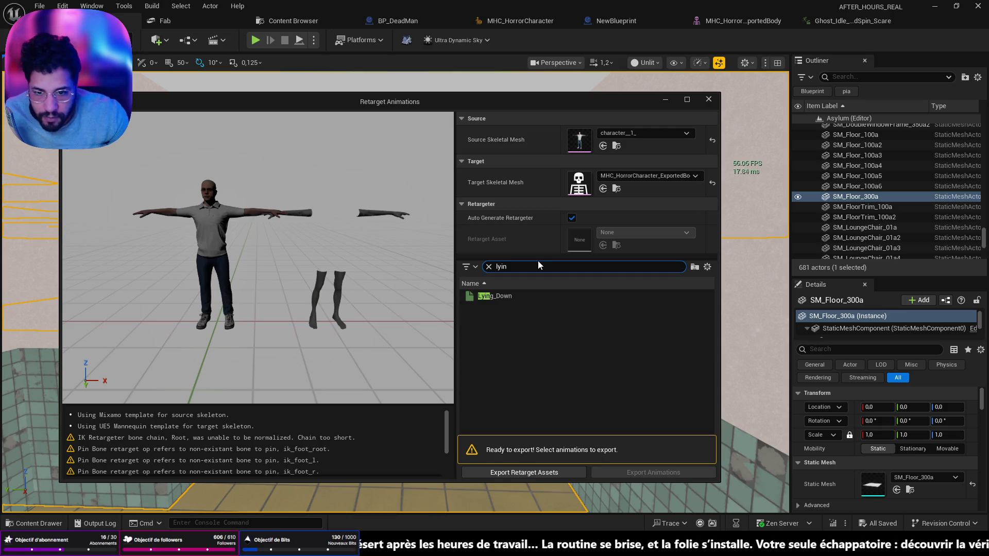
left_click(540, 296)
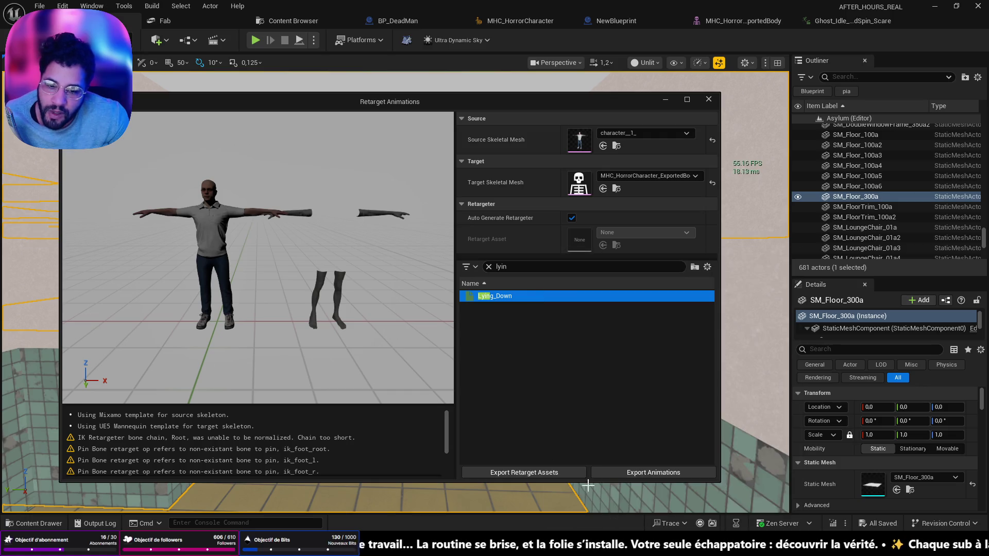
left_click(655, 473)
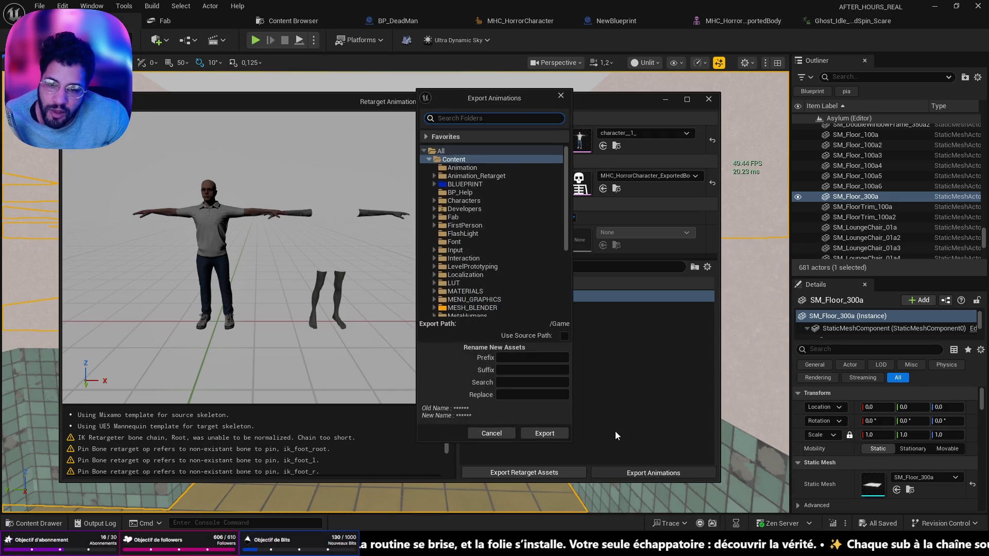
left_click(549, 435)
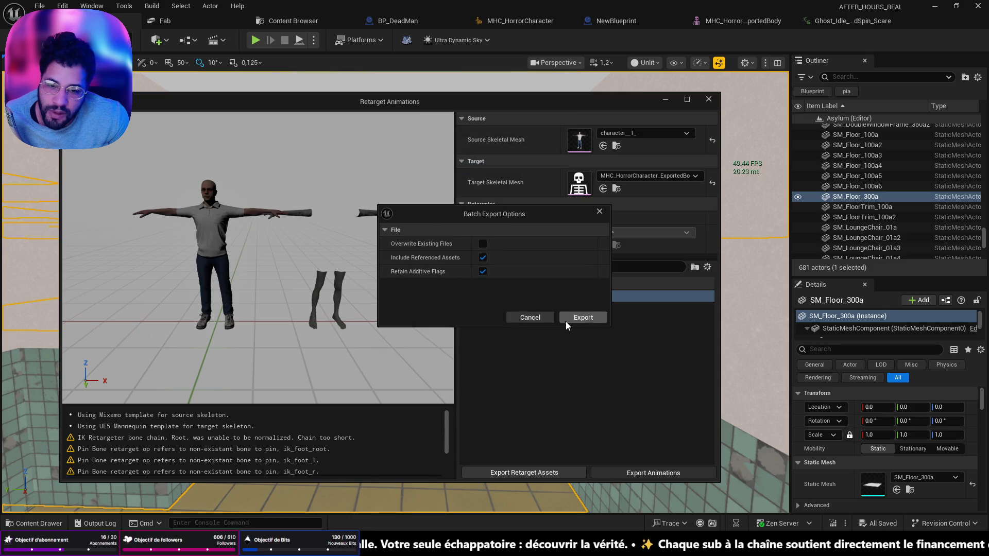
left_click(563, 322)
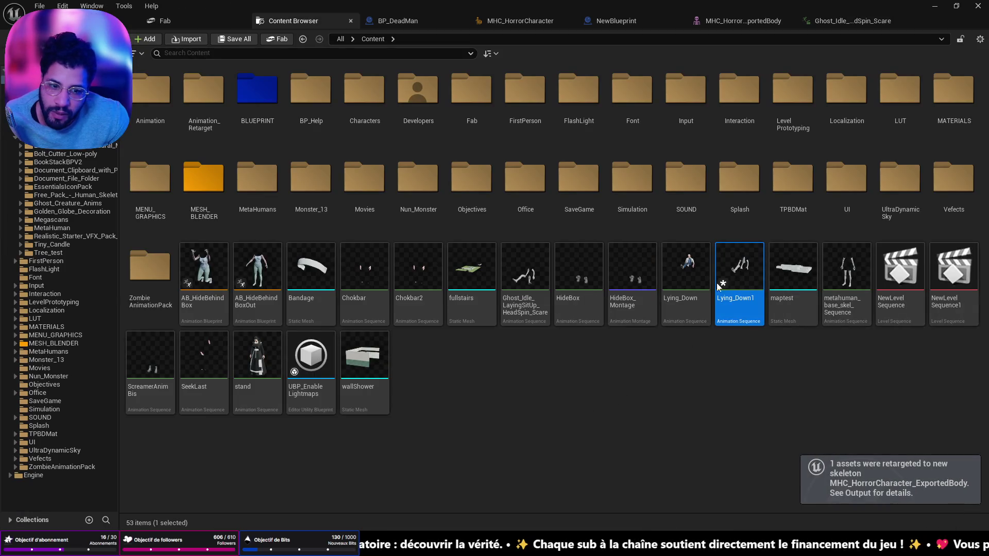
Step: Open Lying_Down1, save it, frame the character and play the animation
double_click(738, 269)
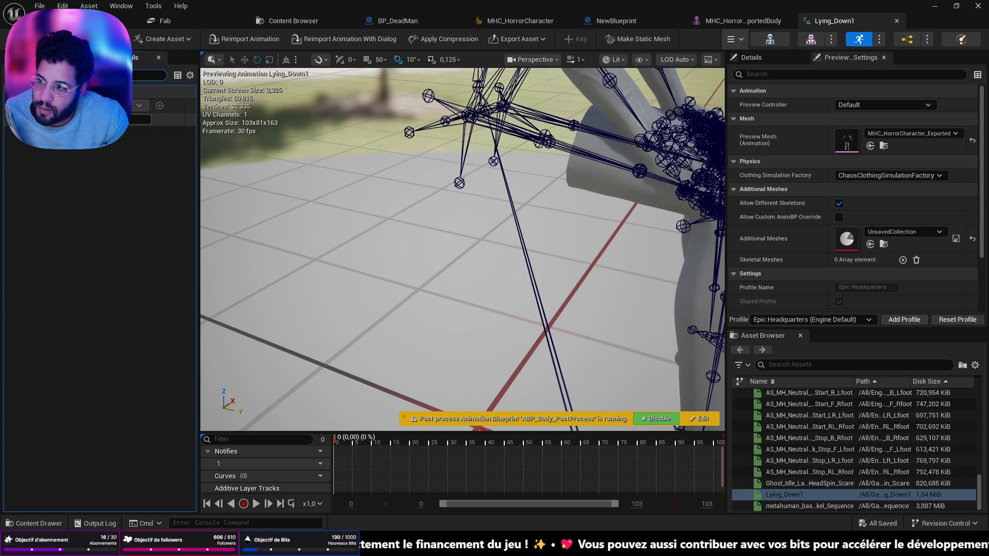
key("ctrl+s")
key("f")
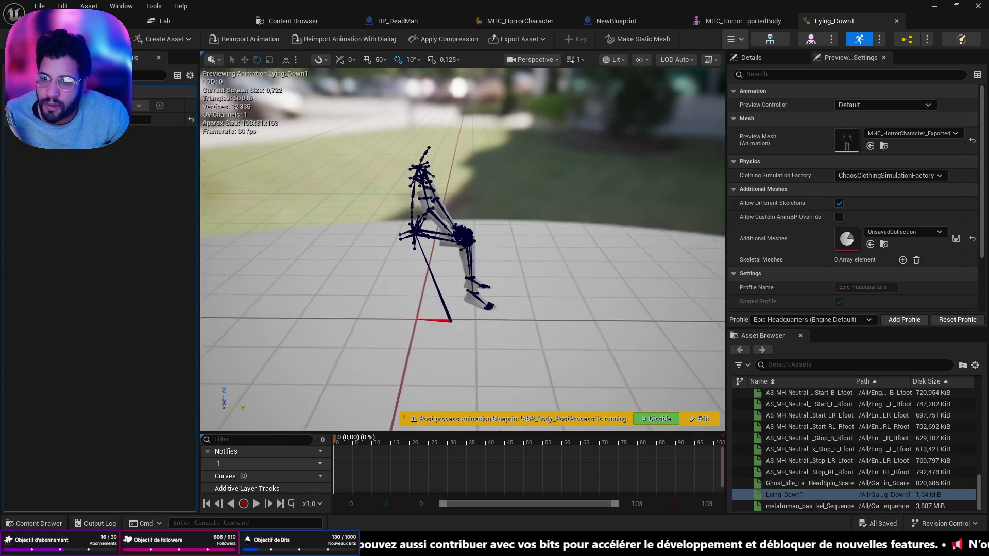
left_click(257, 503)
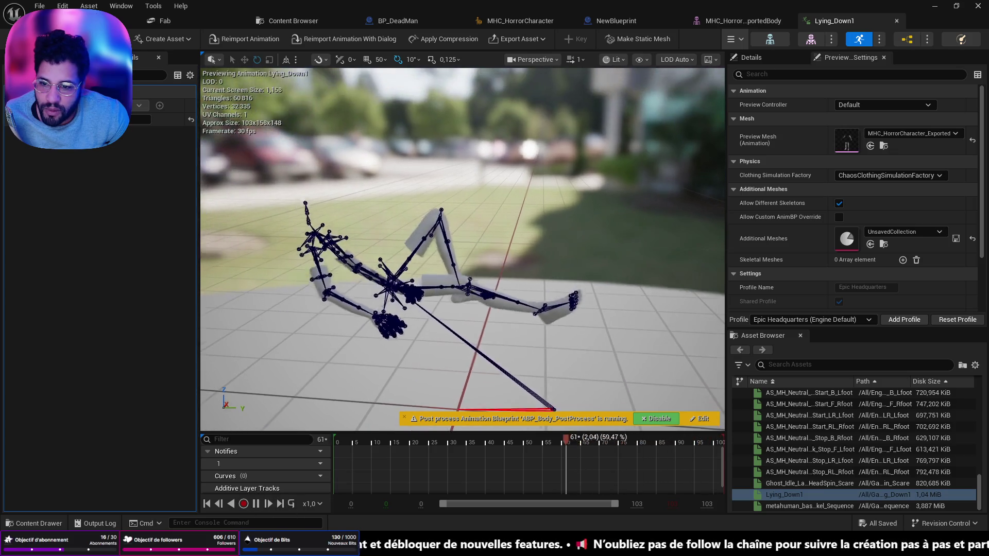
Step: Pause Lying_Down1 at frame 30 and inspect the skeleton's pose up close
left_click_drag(435, 266, 472, 254)
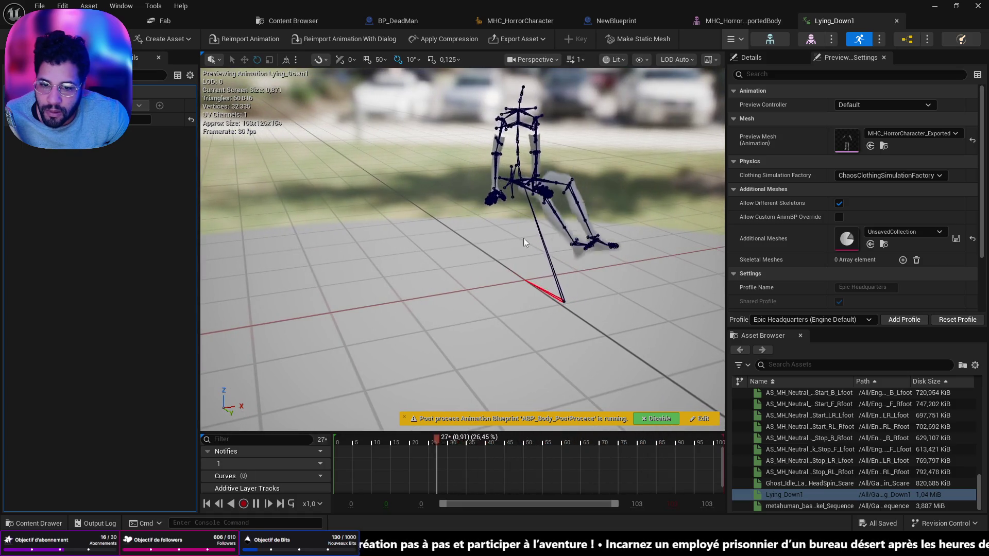
left_click(567, 301)
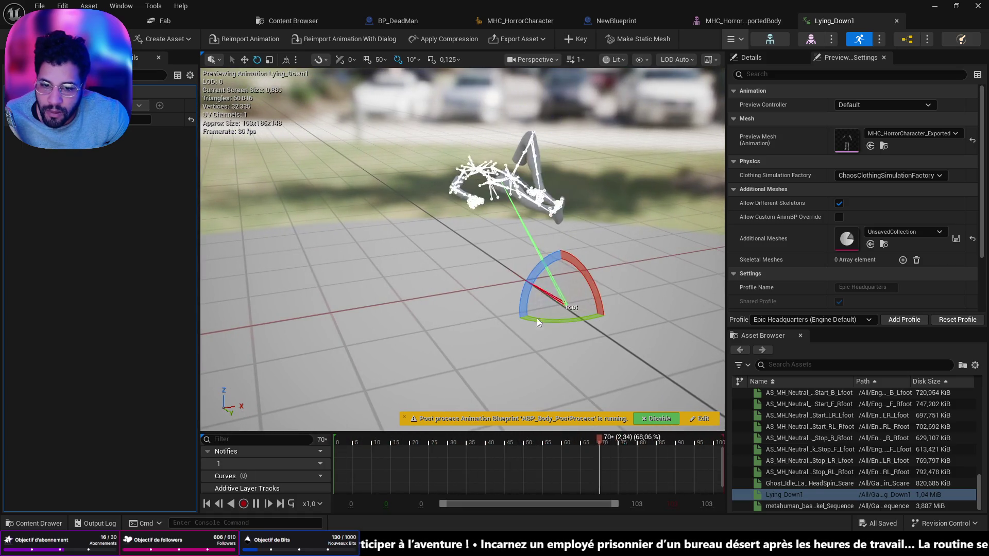
left_click(256, 504)
left_click_drag(463, 258, 464, 258)
left_click_drag(472, 314, 472, 314)
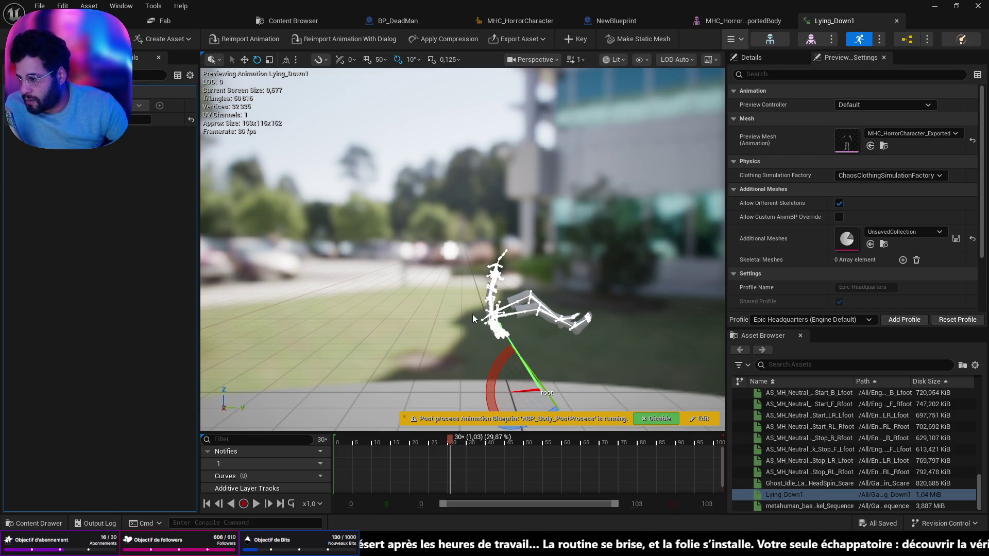
left_click_drag(476, 240, 474, 240)
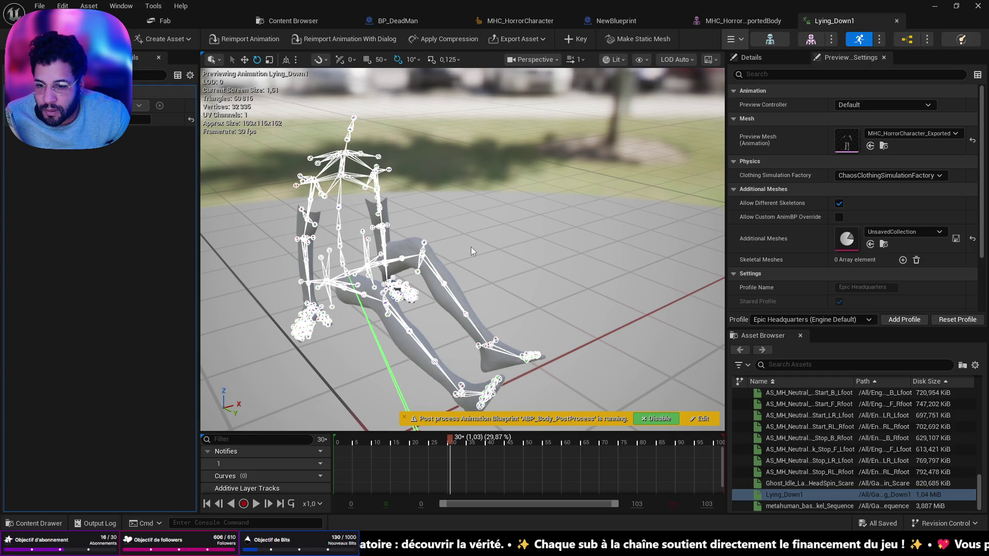
left_click_drag(471, 247, 472, 247)
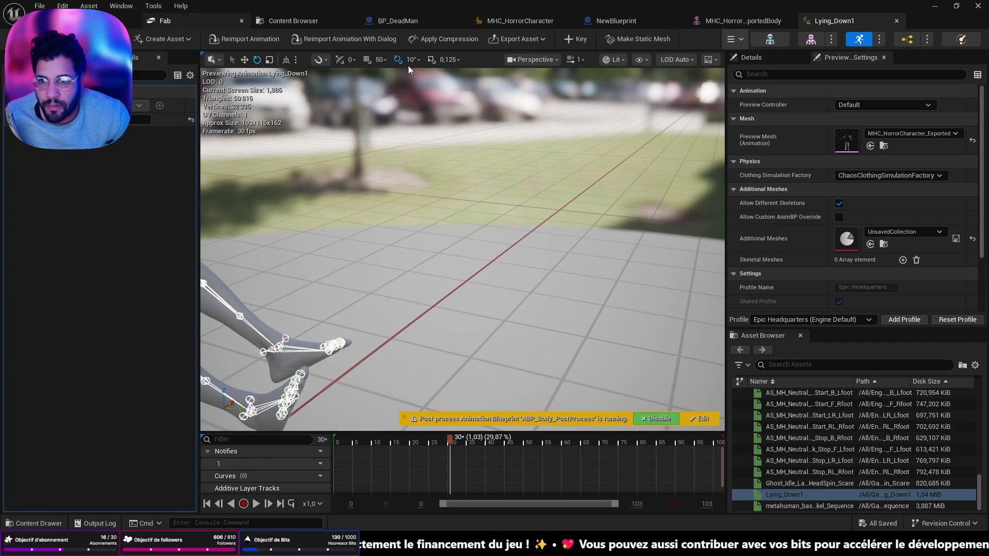
right_click(784, 495)
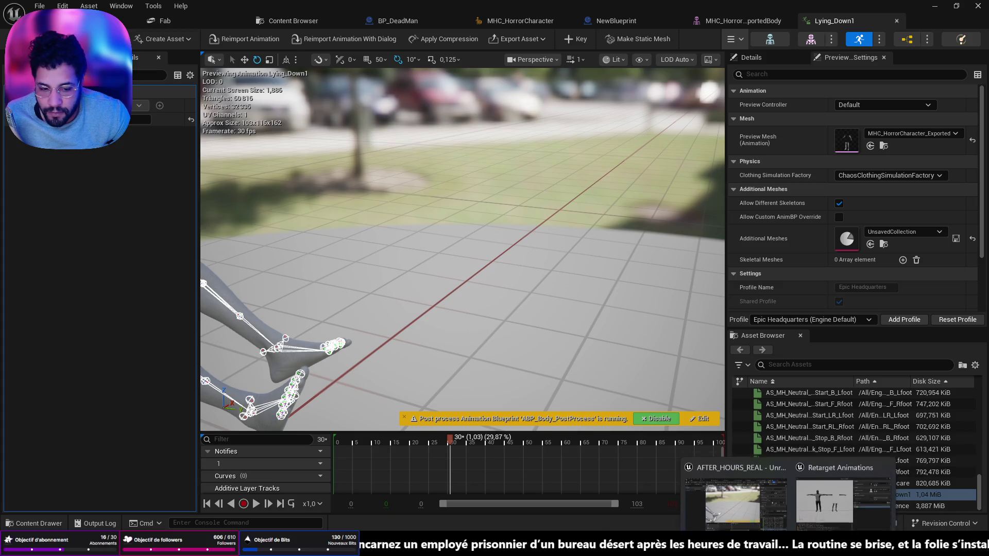
Step: Open the Retarget Animations window for Lying_Down1 and close it without changes
left_click(732, 454)
left_click_drag(289, 97, 446, 90)
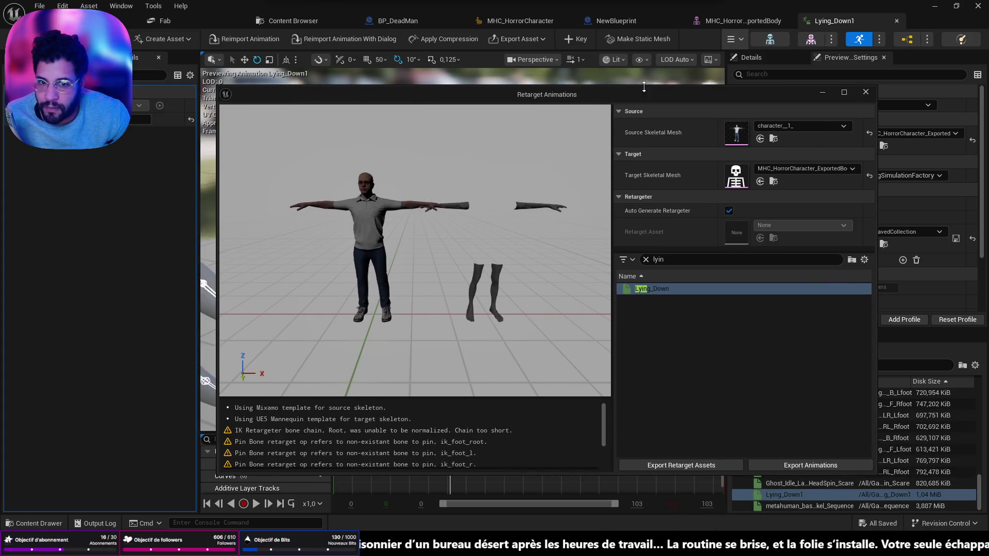
left_click(866, 92)
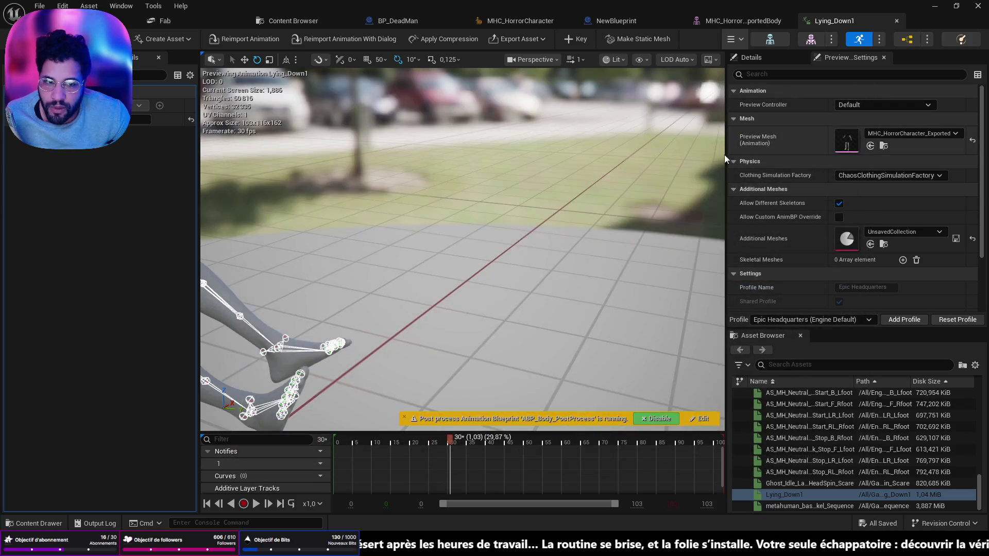
Step: Orbit the lying skeleton preview, then switch to the BP_DeadMan Blueprint tab
mouse_move(595, 205)
left_mouse_down()
mouse_move(546, 209)
mouse_move(595, 205)
left_mouse_up()
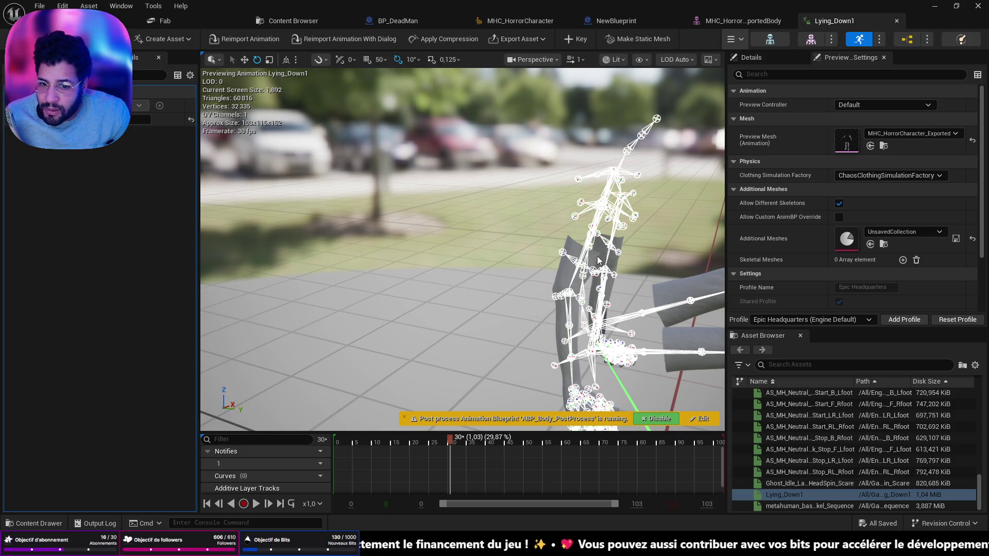
mouse_move(597, 256)
left_mouse_down()
mouse_move(691, 261)
mouse_move(598, 261)
left_mouse_up()
key("ctrl+space")
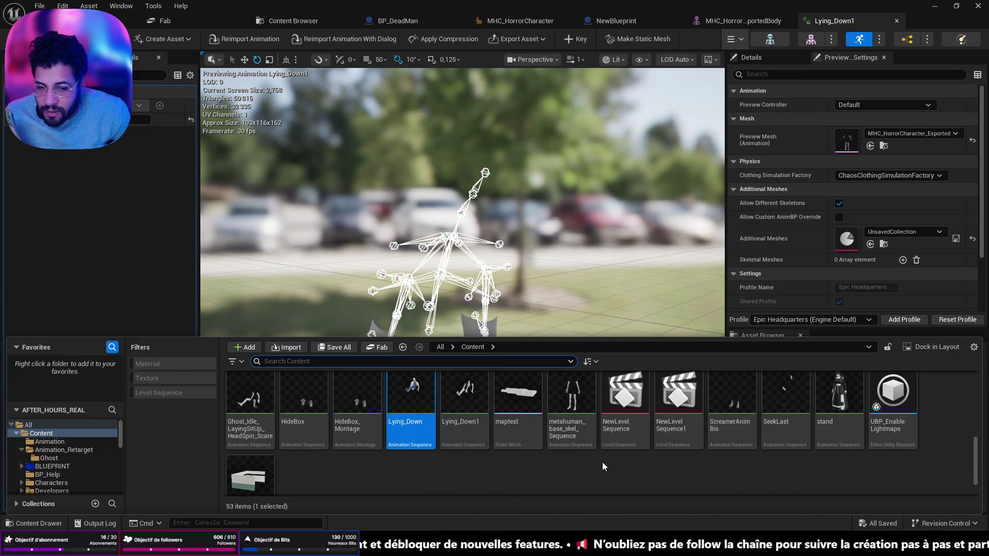
key("ctrl+space")
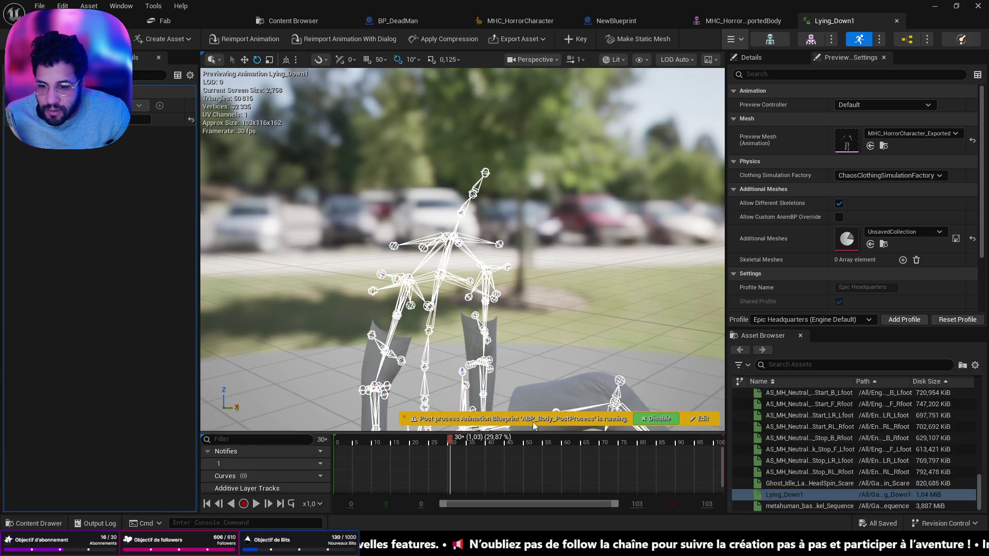
left_click_drag(206, 189, 294, 176)
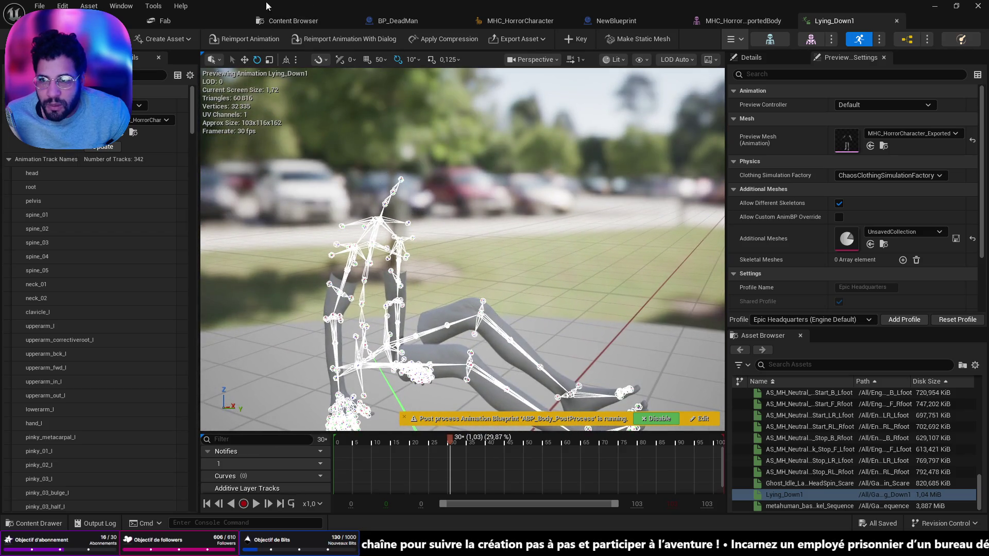
left_click(385, 23)
scroll(493, 248, "up", 2)
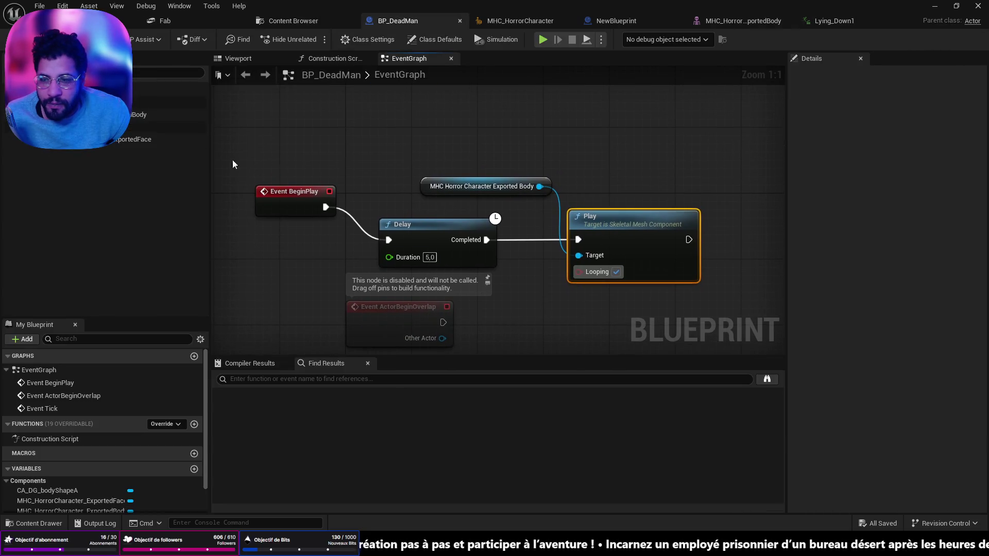
Step: Set the exported body's Animation to Play to Lying_Down1 and save BP_DeadMan
left_click(165, 114)
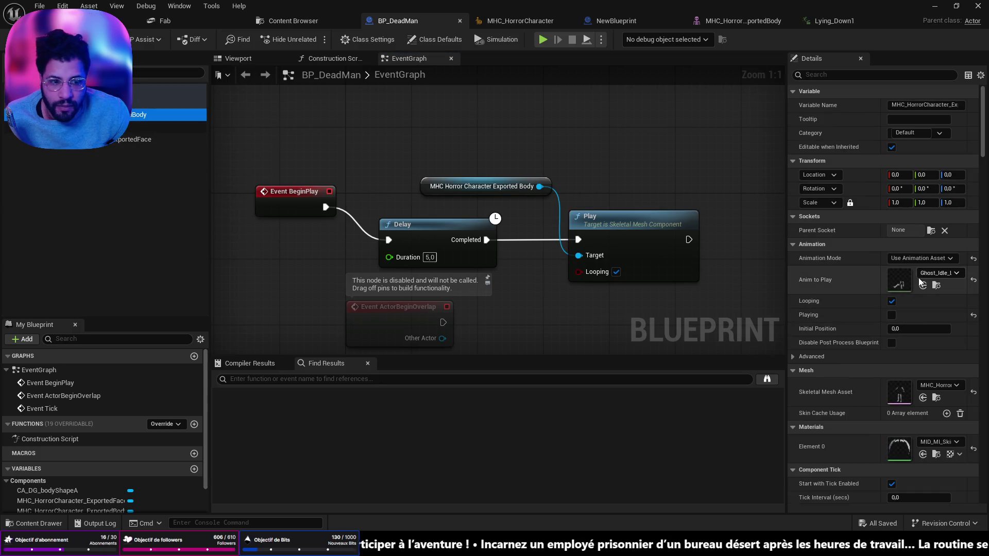
left_click(935, 273)
type("ly")
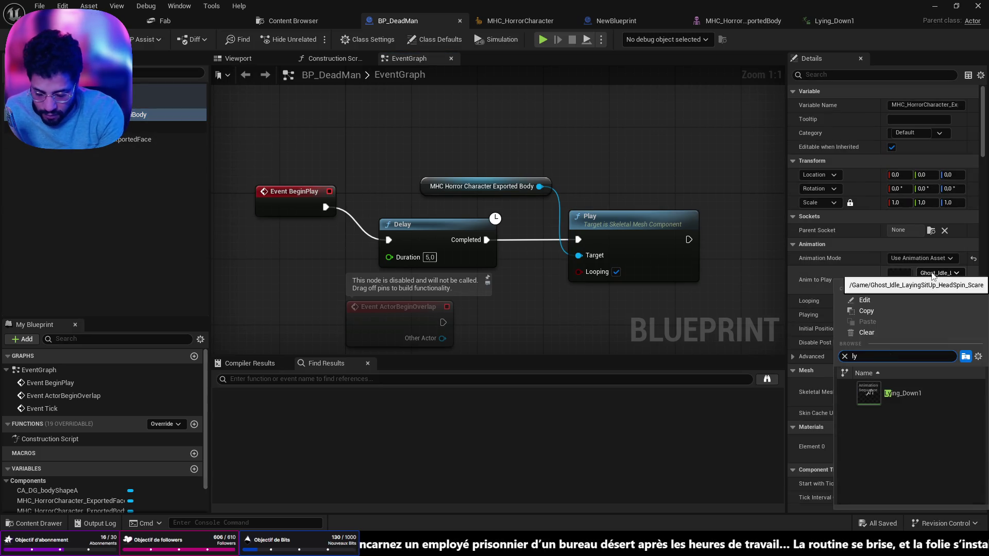
left_click(902, 393)
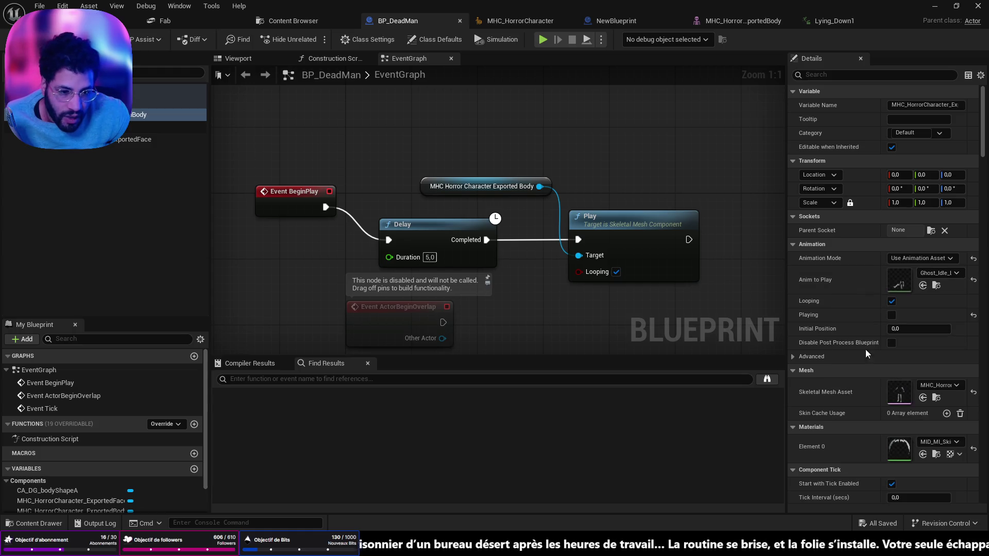
key("ctrl+s")
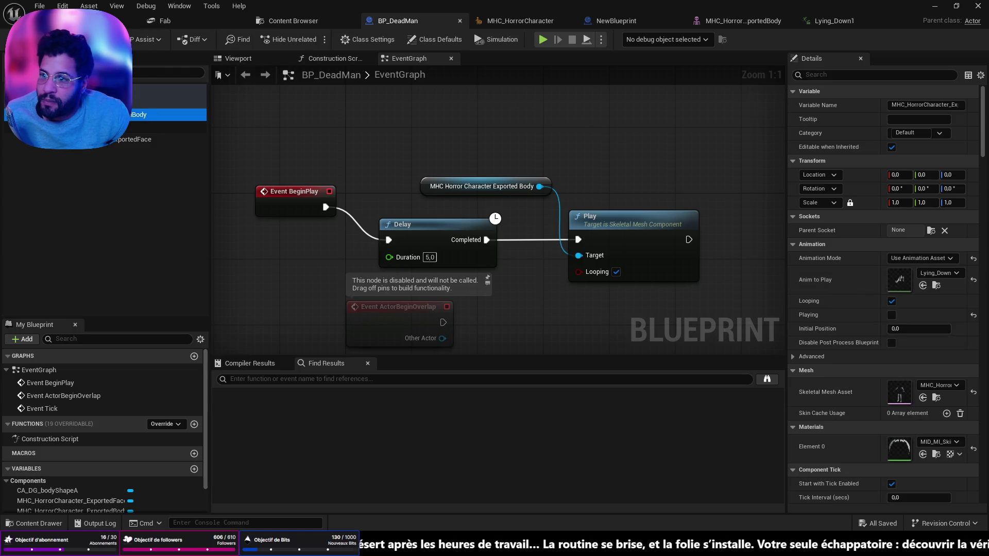
Step: Preview BP_DeadMan's viewport, reassign Lying_Down1 from the Content Browser, and open its editor
left_click(234, 59)
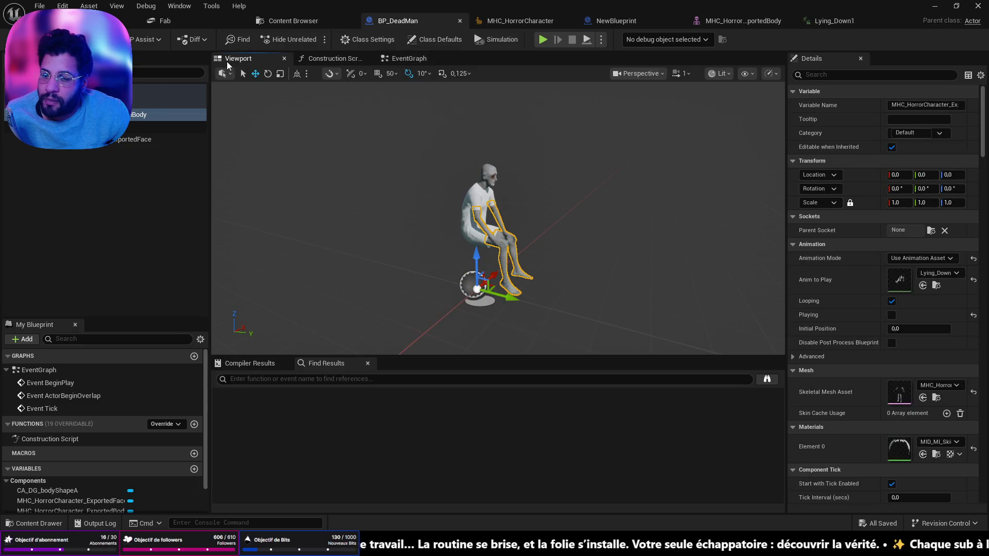
mouse_move(497, 216)
left_mouse_down()
mouse_move(521, 216)
mouse_move(464, 218)
mouse_move(537, 227)
left_mouse_up()
key("ctrl+space")
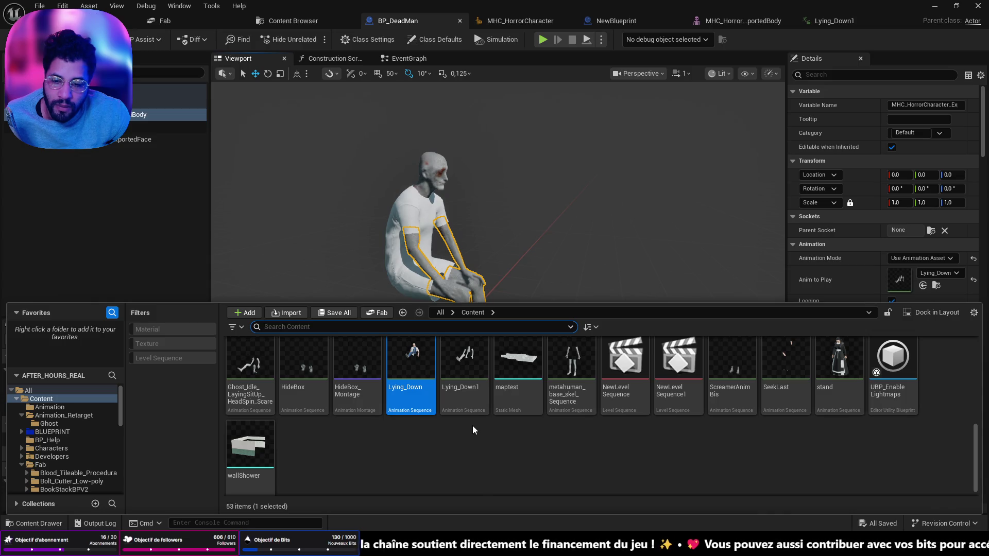
left_click(463, 397)
key("ctrl+space")
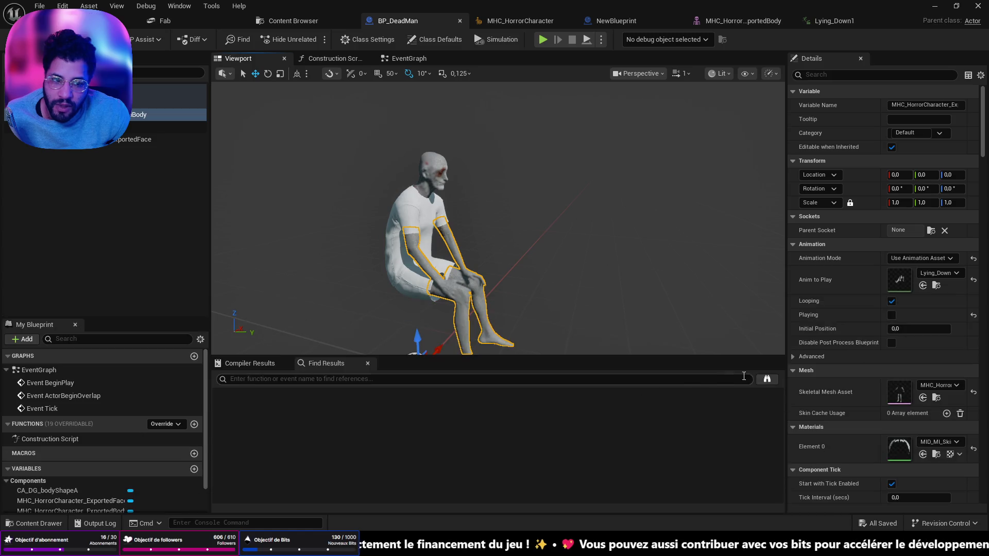
left_click(923, 285)
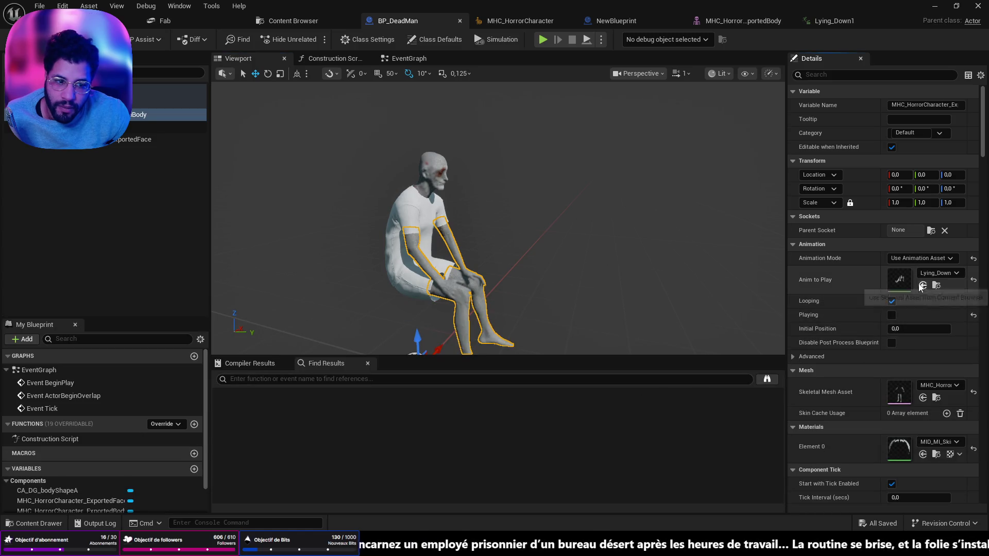
left_click(819, 21)
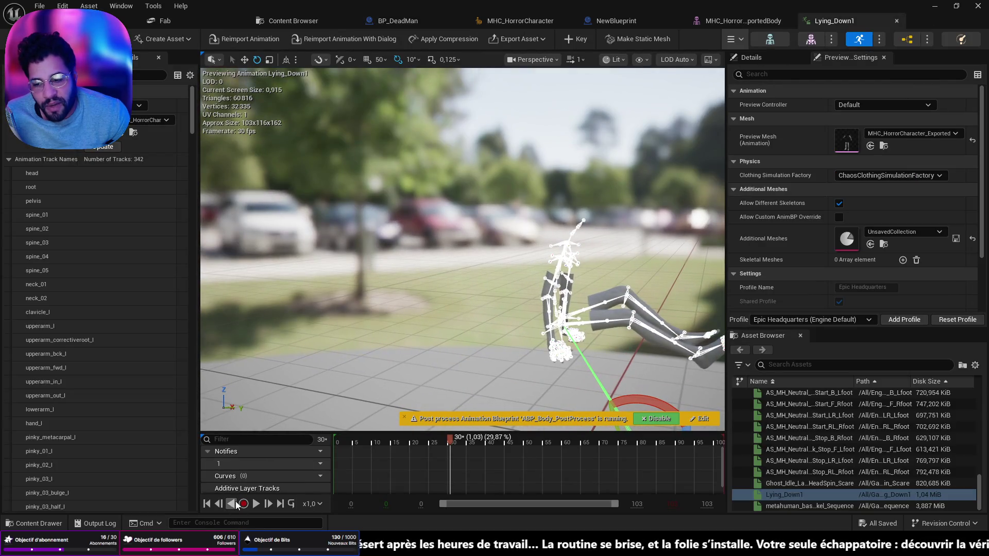
left_click(207, 504)
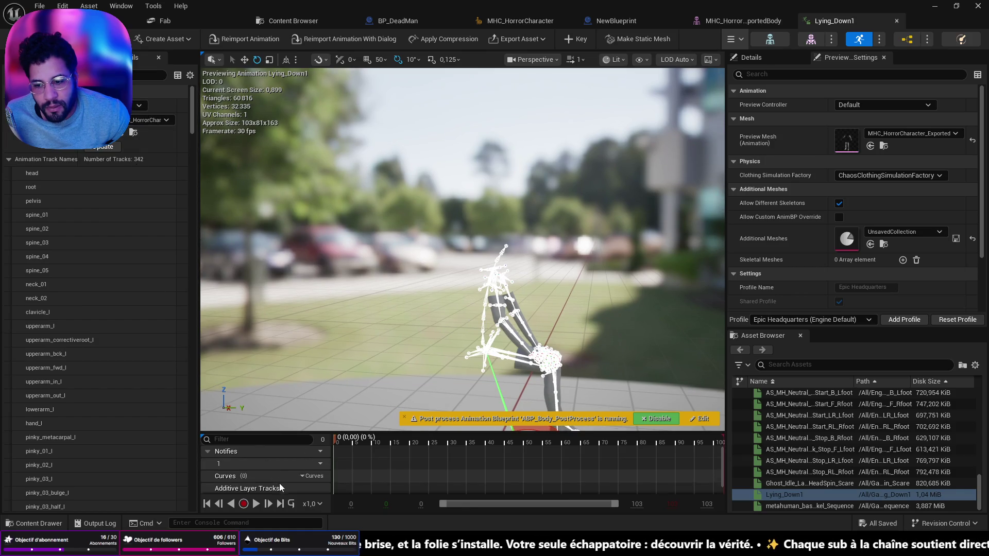
left_click(256, 504)
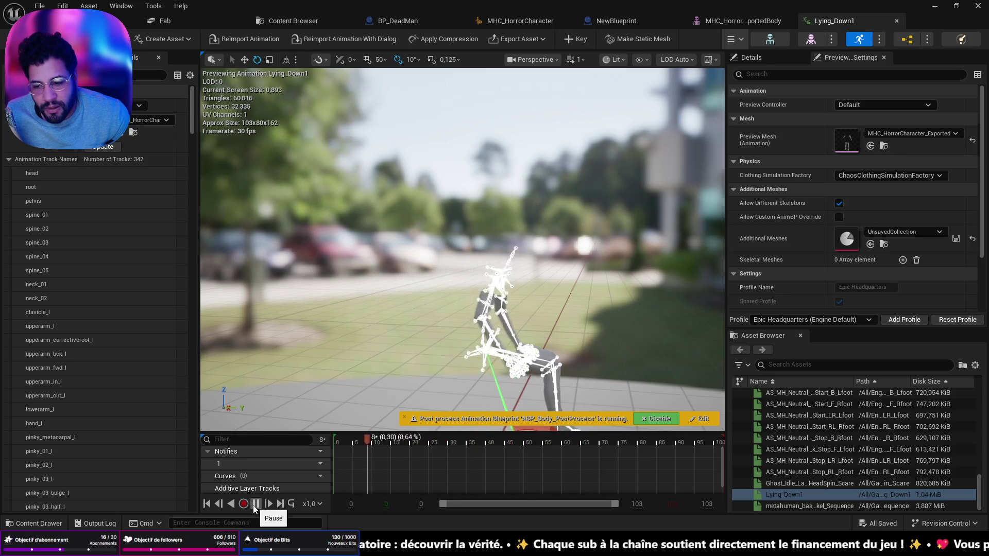
left_click(255, 509)
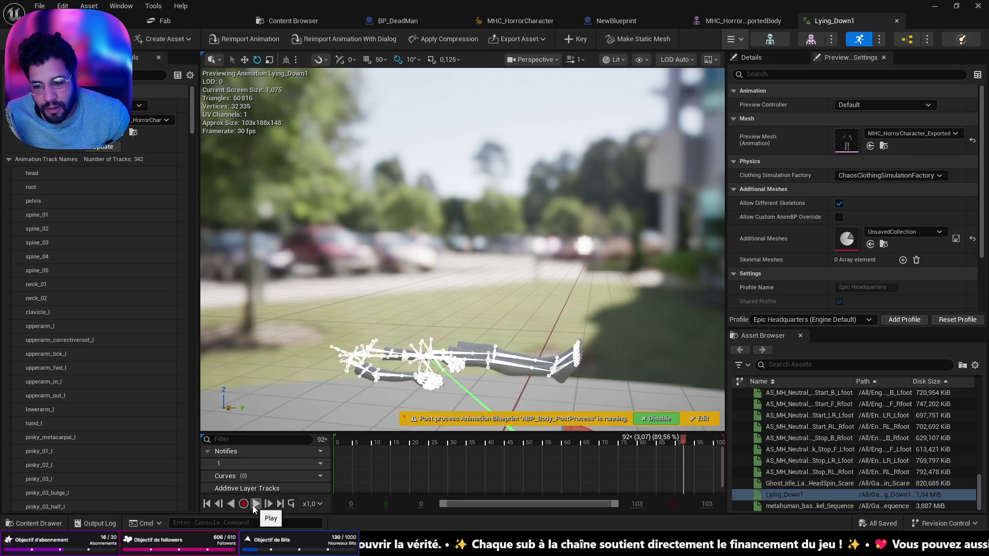
left_click(209, 505)
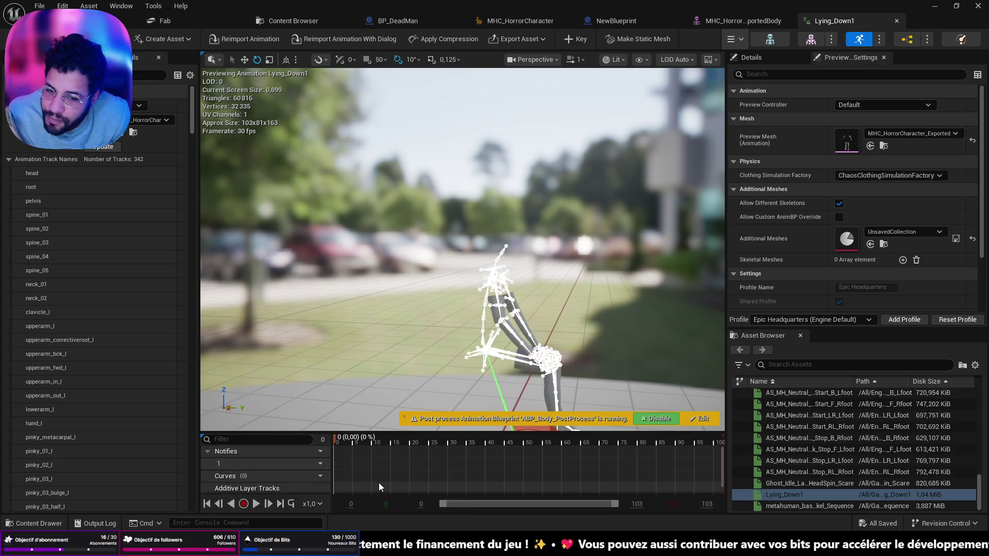
mouse_move(341, 441)
left_mouse_down()
mouse_move(732, 452)
mouse_move(338, 441)
mouse_move(748, 467)
left_mouse_up()
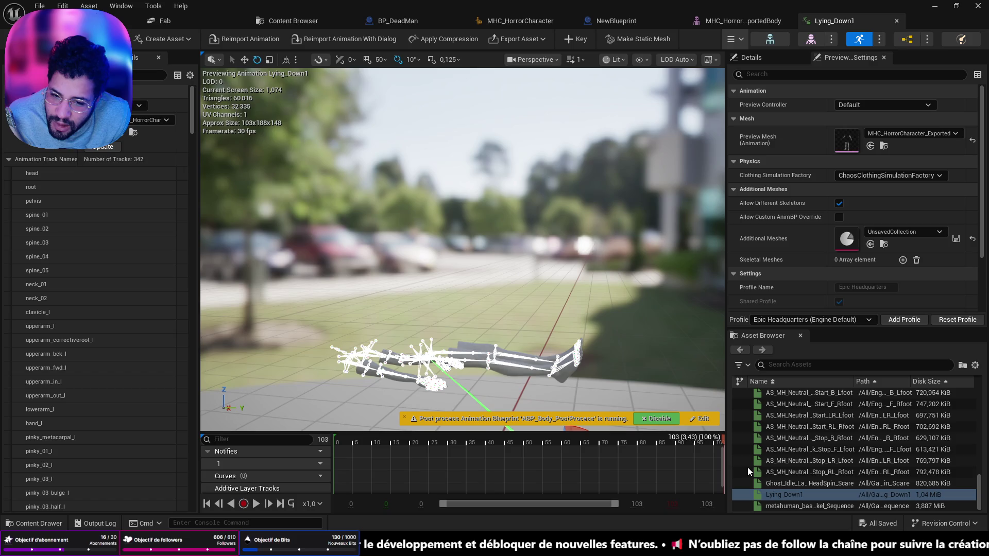
left_click(717, 467)
mouse_move(716, 465)
left_mouse_down()
mouse_move(733, 465)
mouse_move(360, 453)
mouse_move(330, 432)
mouse_move(734, 459)
mouse_move(375, 431)
mouse_move(742, 469)
left_mouse_up()
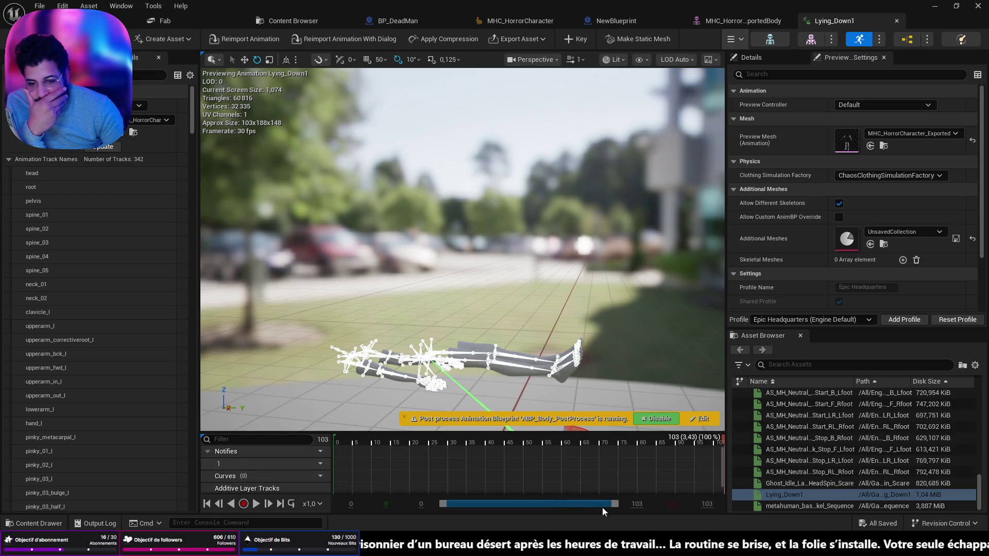
scroll(515, 359, "down", 2)
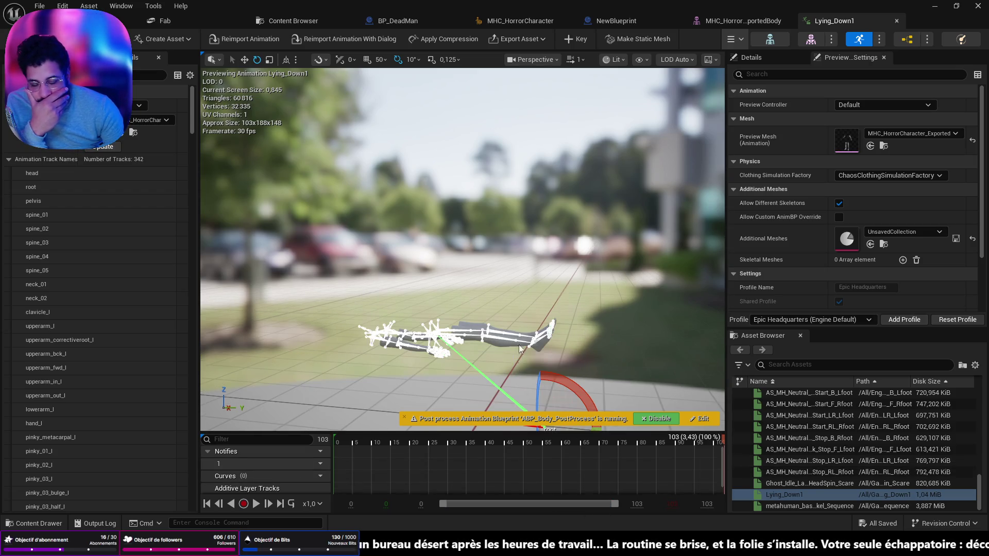
mouse_move(519, 349)
left_mouse_down()
mouse_move(520, 337)
mouse_move(487, 330)
mouse_move(488, 339)
left_mouse_up()
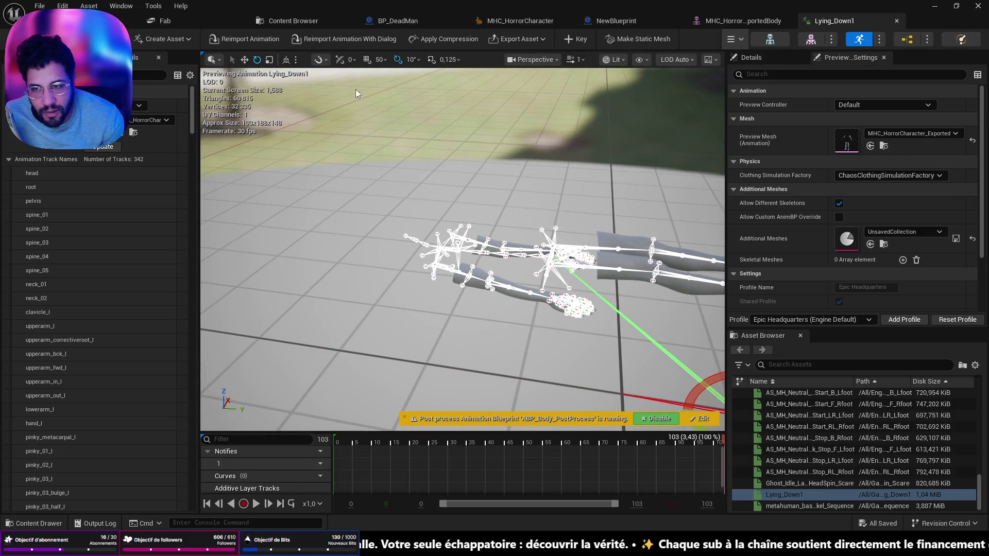
left_click(117, 19)
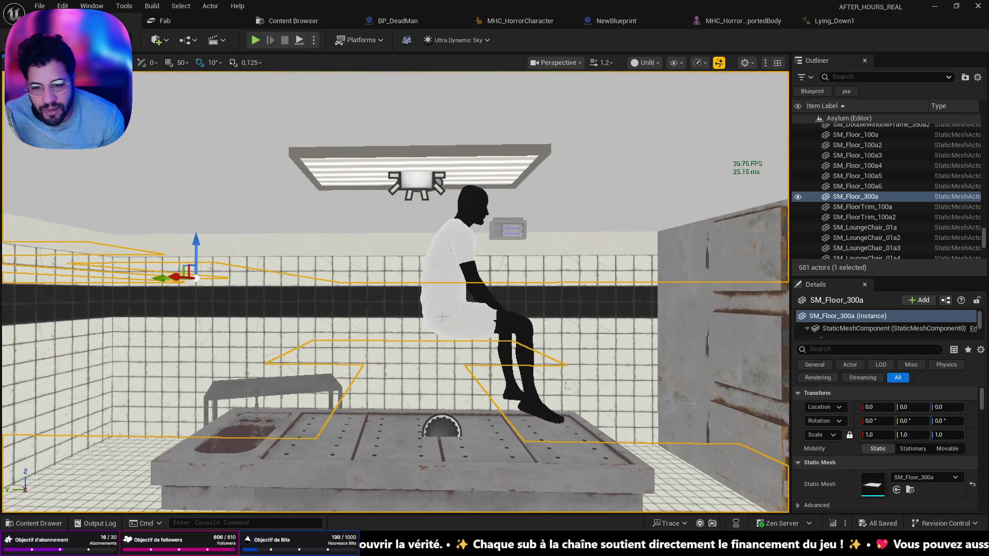
Step: Move BP_DeadMan to Y -1730,988 and Z -295,6112 onto the morgue table's edge
left_click(451, 289)
key("f")
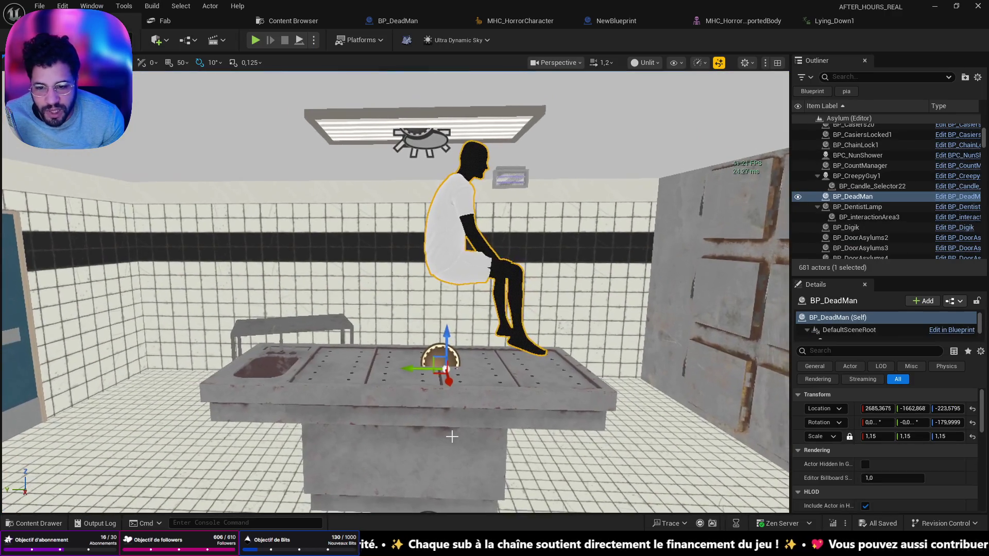
mouse_move(412, 374)
left_mouse_down()
mouse_move(448, 371)
mouse_move(520, 391)
left_mouse_up()
key("f")
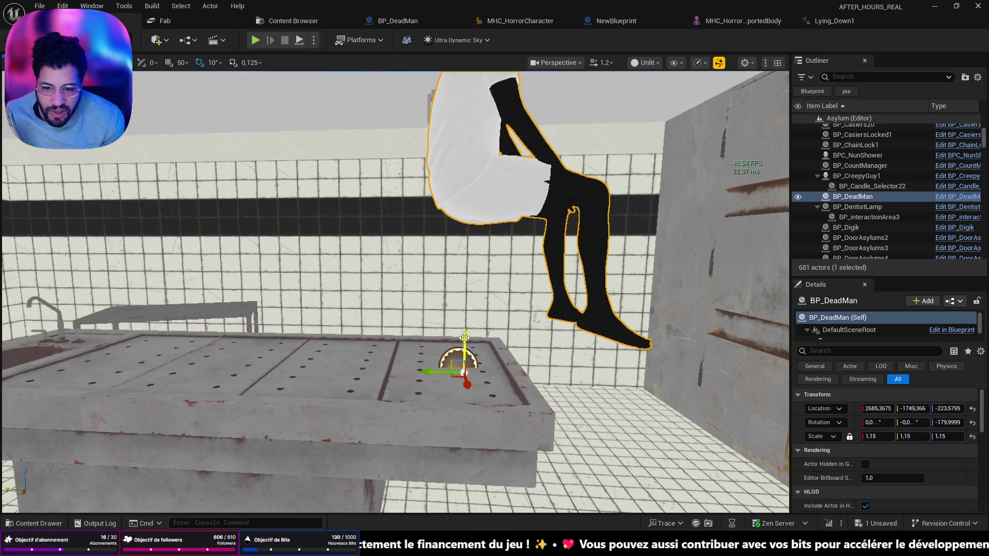
mouse_move(464, 337)
left_mouse_down()
mouse_move(451, 510)
mouse_move(464, 321)
mouse_move(510, 367)
mouse_move(433, 368)
left_mouse_up()
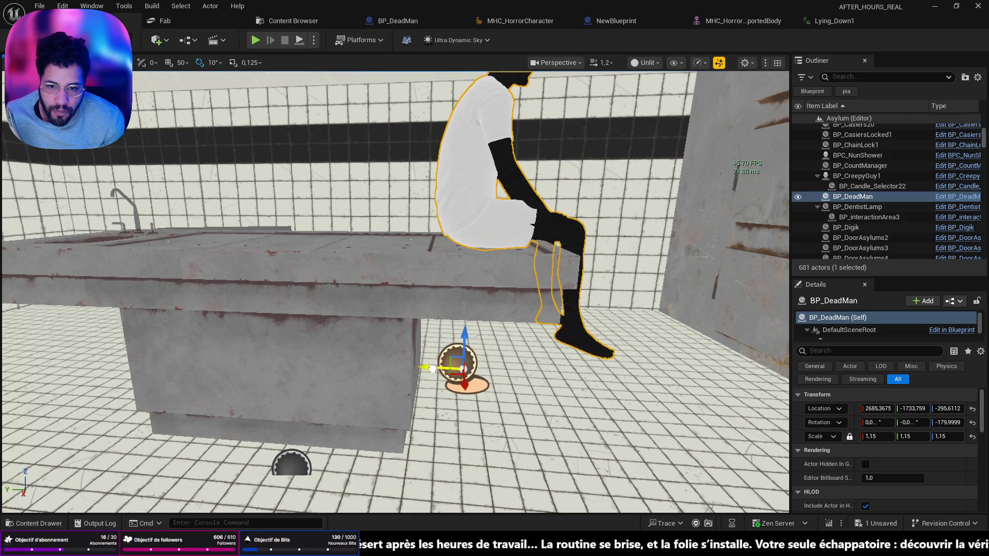
scroll(428, 368, "down", 10)
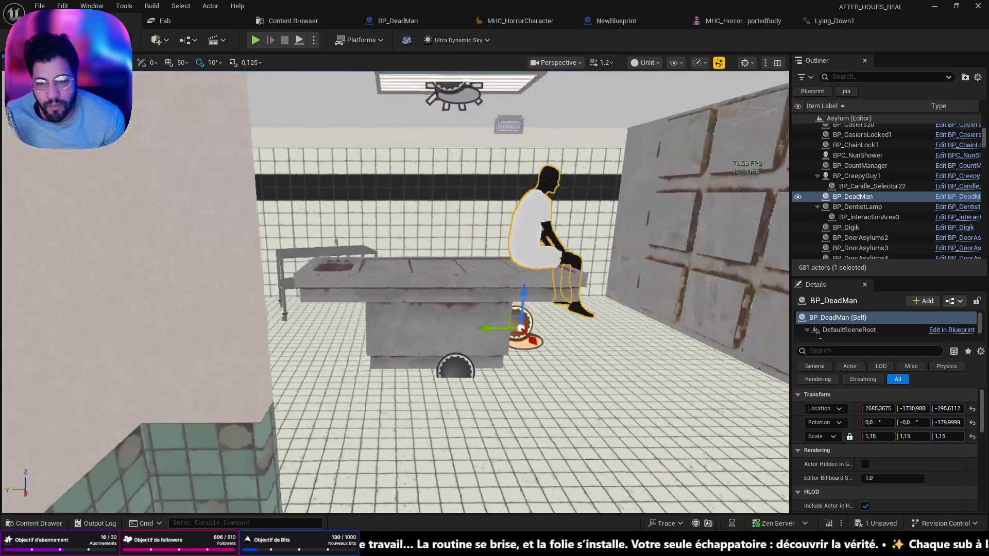
key("a")
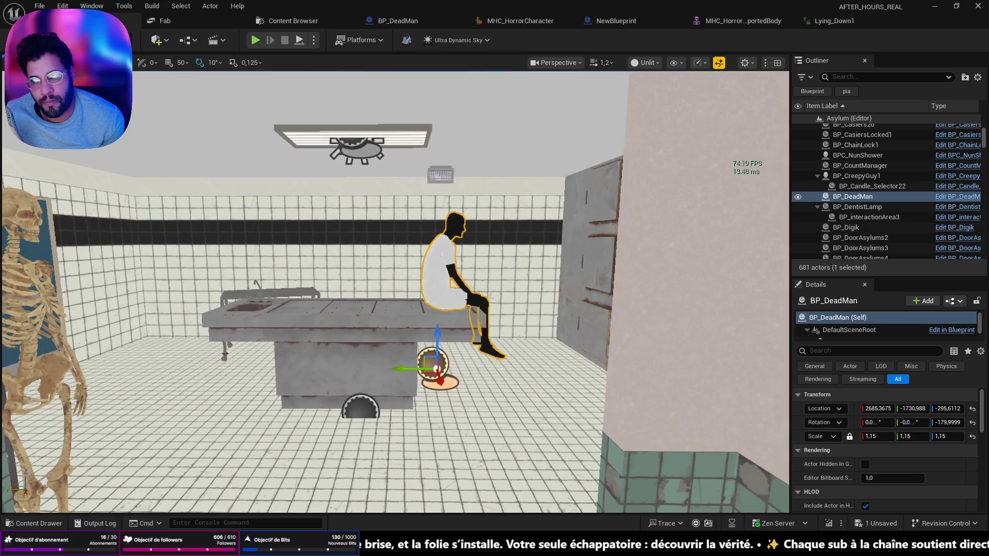
left_click_drag(433, 369, 436, 421)
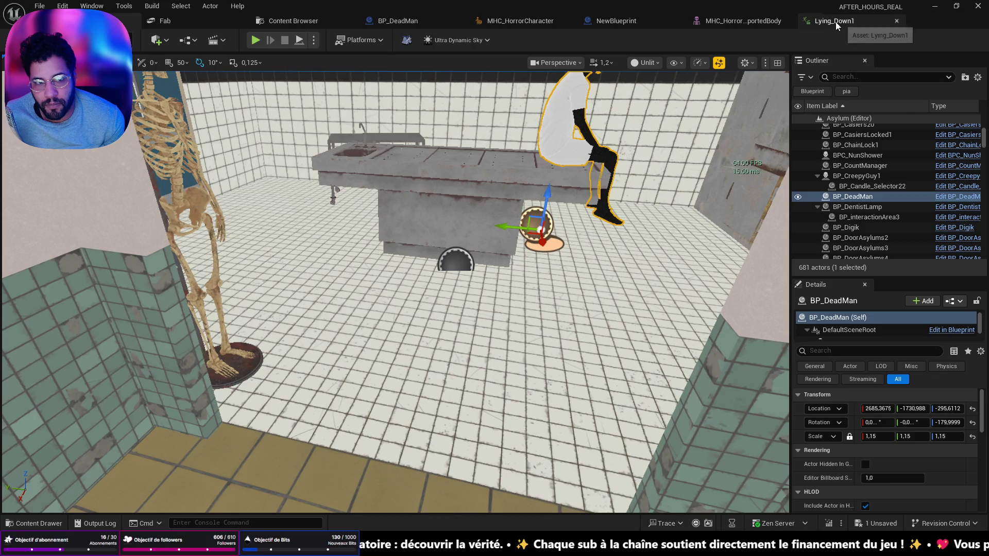
Step: Check BP_DeadMan's event graph, return to the Asylum level, and Play From Here
left_click(392, 21)
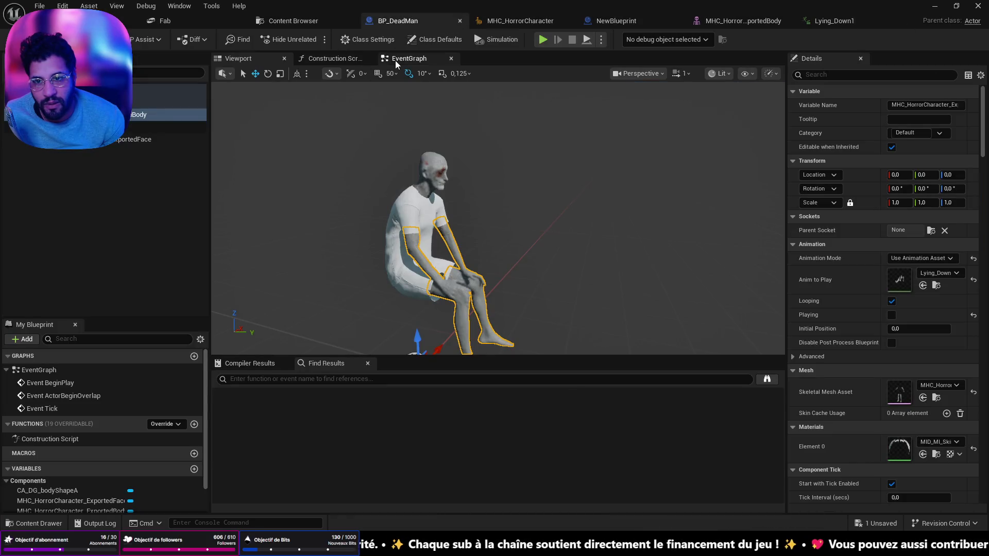
left_click(397, 61)
left_click(83, 21)
scroll(319, 180, "up", 5)
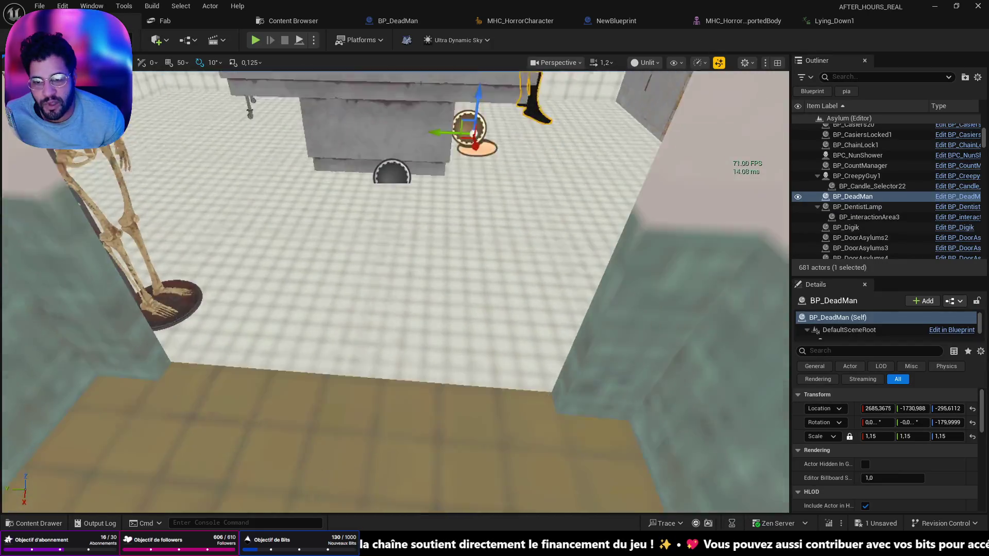
right_click(321, 179)
left_click(366, 521)
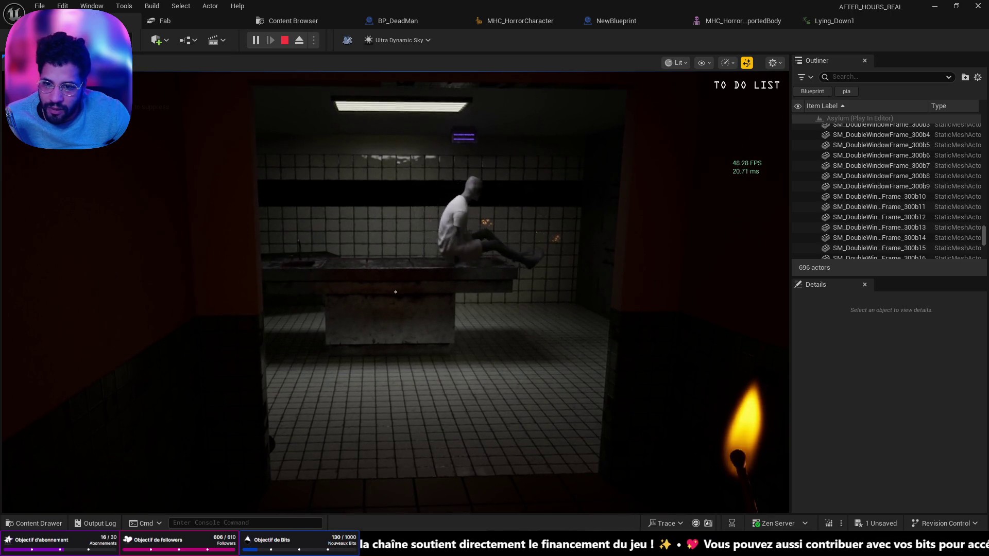
key("Escape")
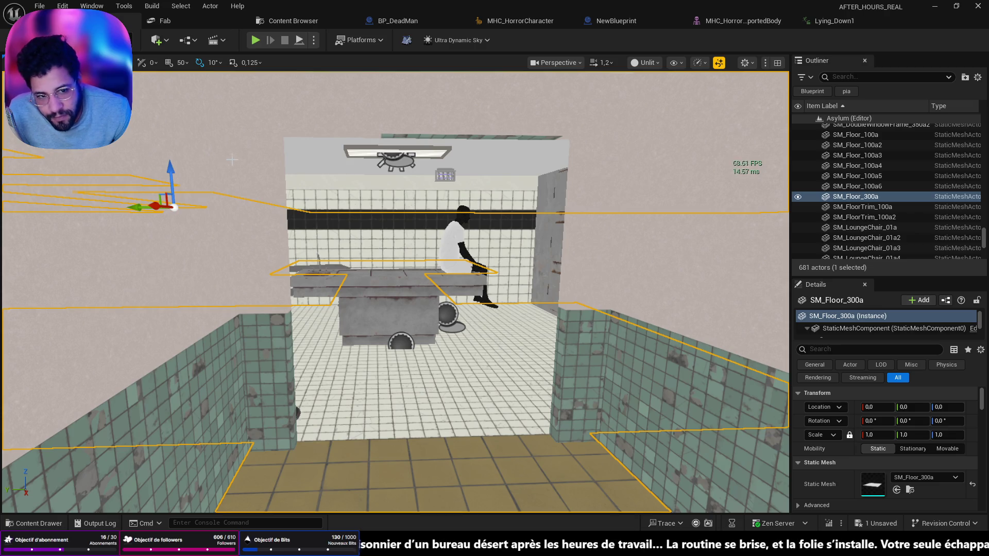
scroll(396, 292, "up", 3)
left_click(404, 291)
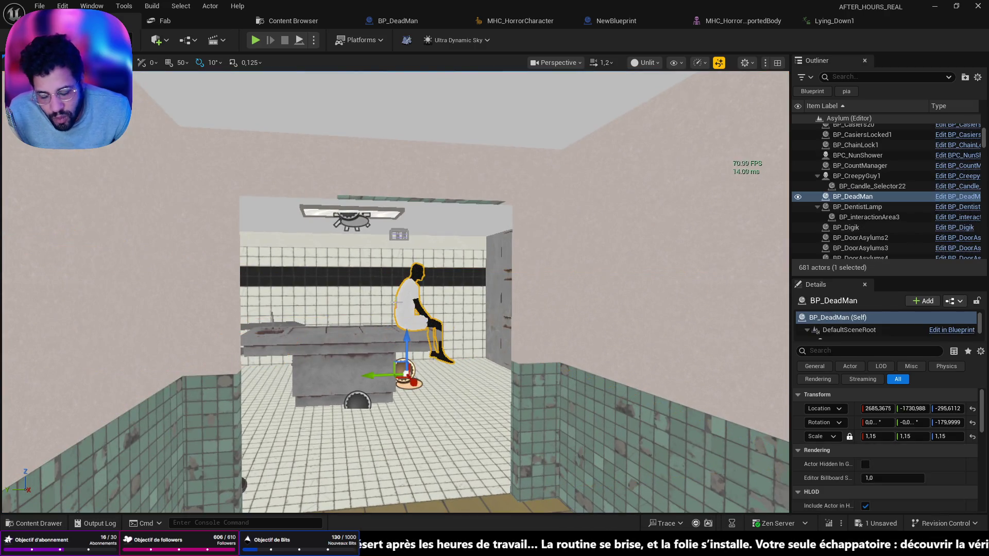
scroll(395, 292, "up", 6)
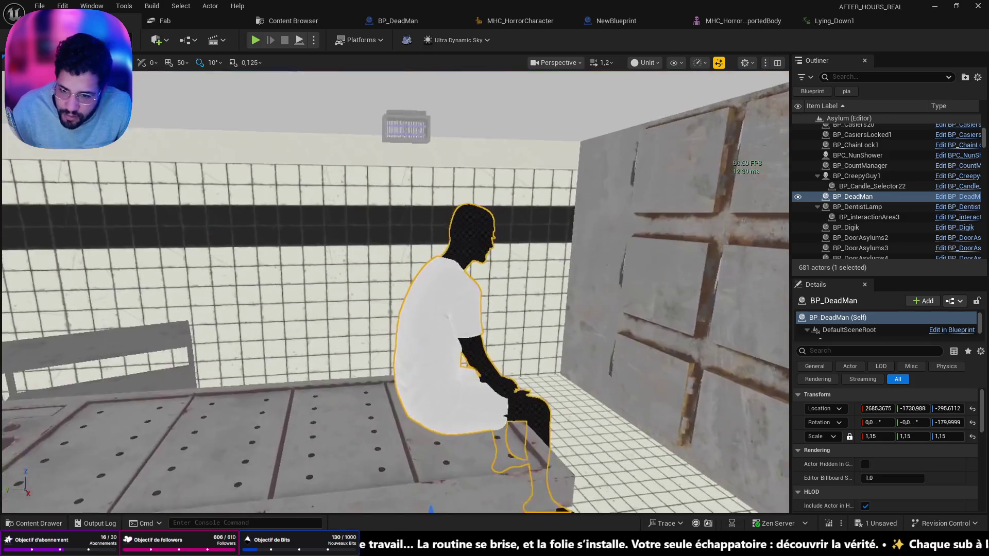
scroll(396, 292, "down", 3)
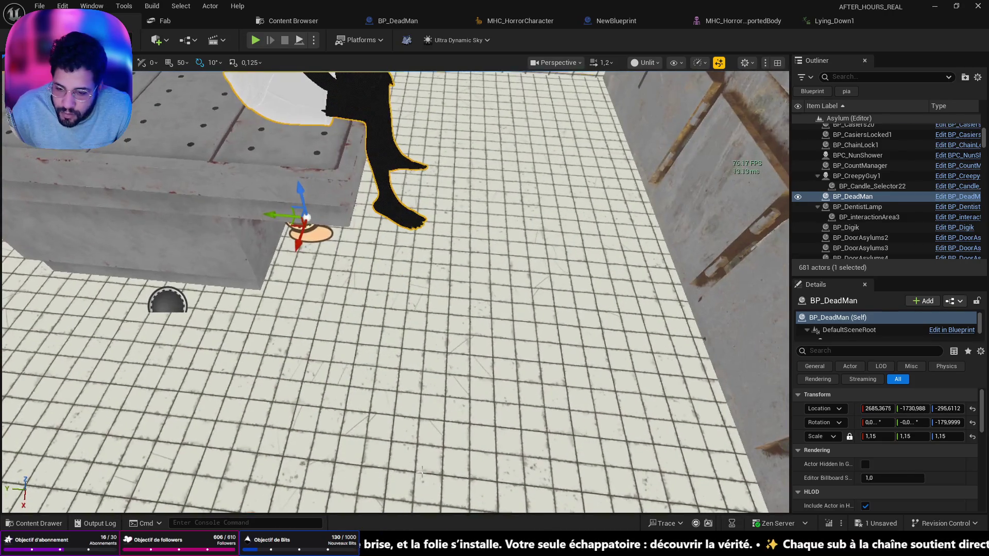
right_click(421, 464)
left_click(434, 465)
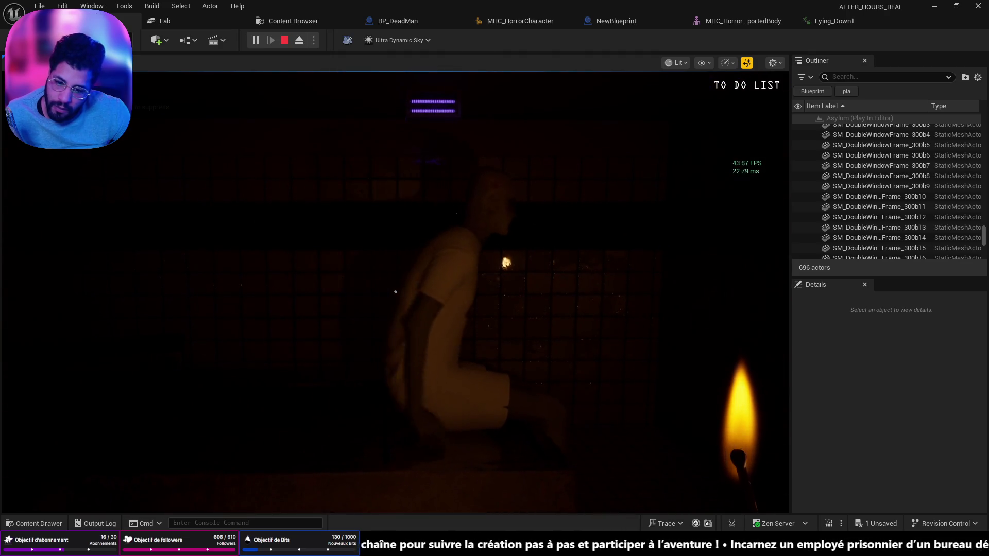
key("Escape")
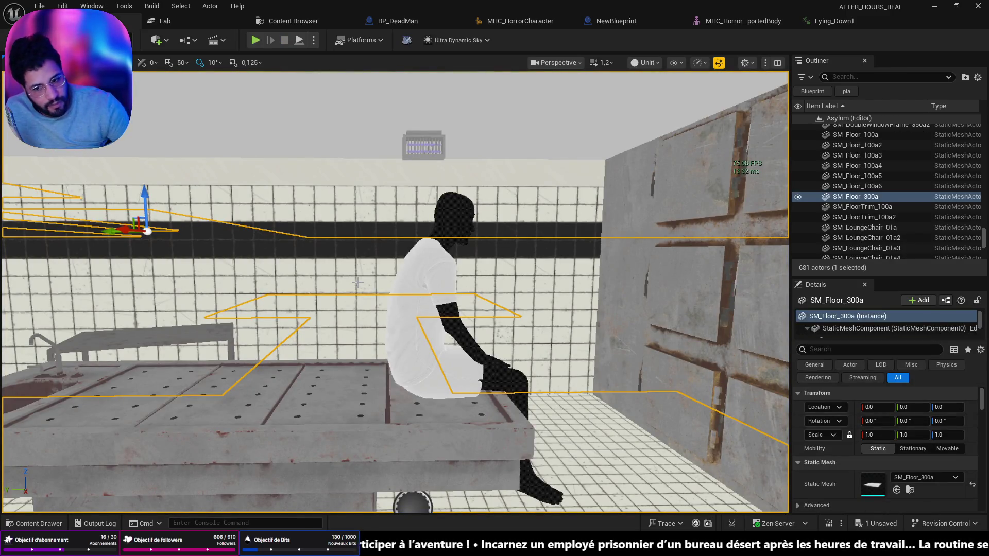
mouse_move(353, 288)
left_mouse_down()
mouse_move(360, 242)
mouse_move(356, 289)
mouse_move(361, 268)
mouse_move(391, 294)
mouse_move(322, 299)
left_mouse_up()
left_click_drag(373, 332, 379, 349)
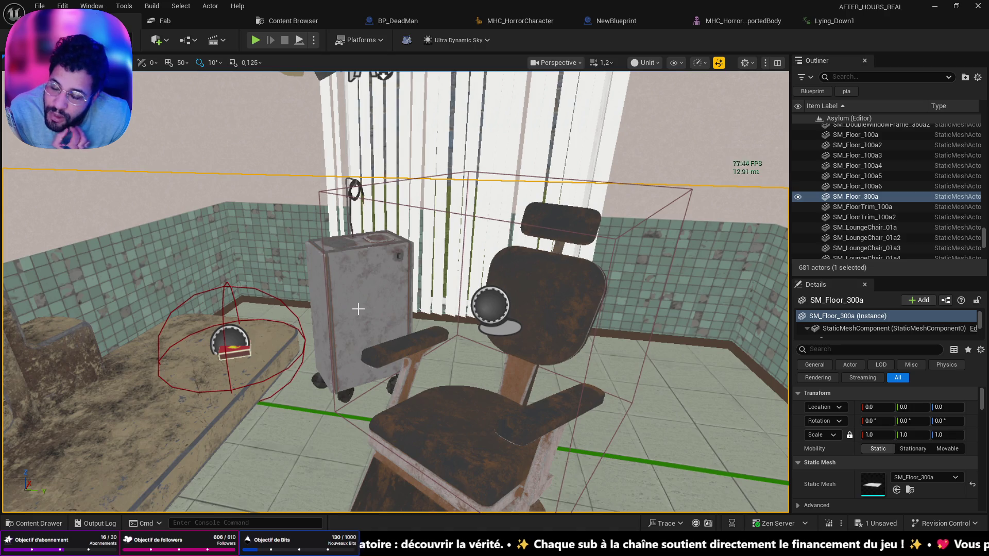
left_click_drag(579, 281, 576, 265)
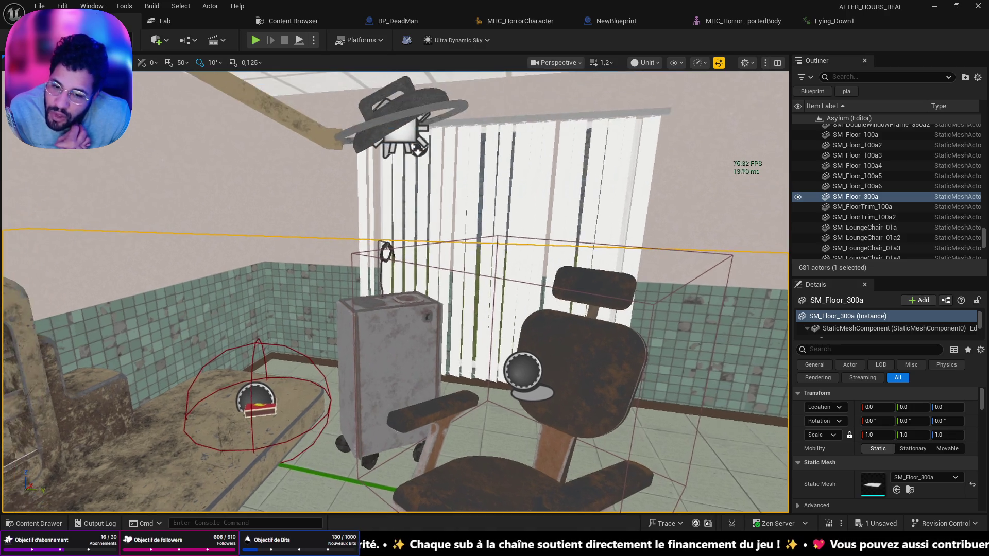
mouse_move(540, 362)
left_mouse_down()
mouse_move(530, 355)
mouse_move(561, 368)
mouse_move(528, 367)
left_mouse_up()
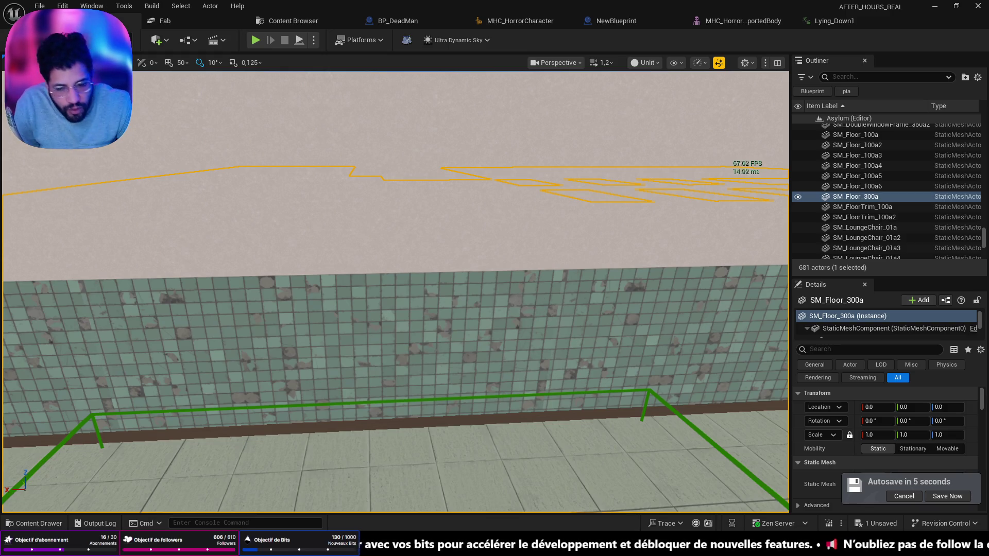
Step: Save the Asylum map and look back down the tiled corridor at the blue doors
mouse_move(282, 247)
left_mouse_down()
mouse_move(247, 248)
mouse_move(283, 250)
left_mouse_up()
key("ctrl+s")
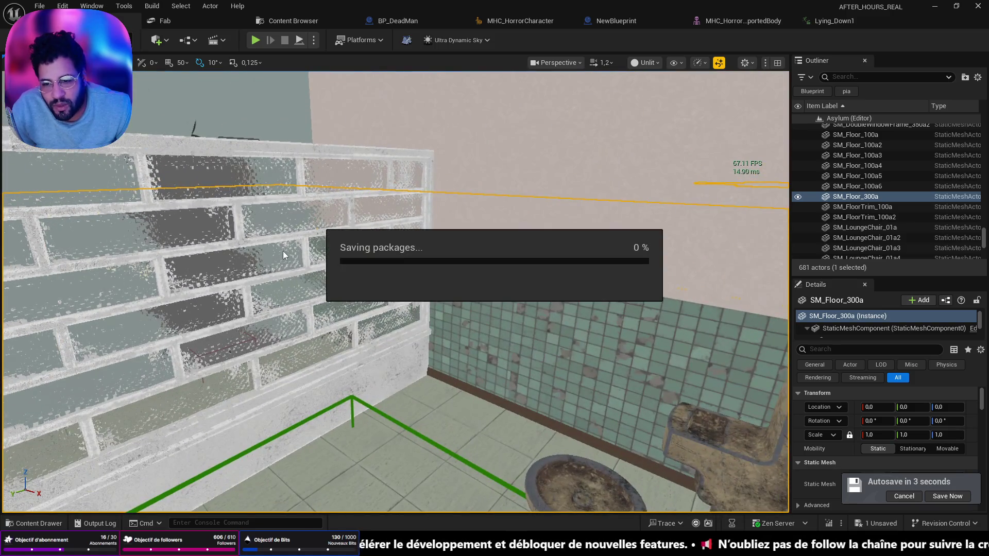
mouse_move(376, 289)
left_mouse_down()
mouse_move(361, 279)
mouse_move(381, 248)
mouse_move(384, 193)
mouse_move(376, 243)
mouse_move(381, 200)
mouse_move(381, 217)
mouse_move(371, 203)
mouse_move(382, 207)
left_mouse_up()
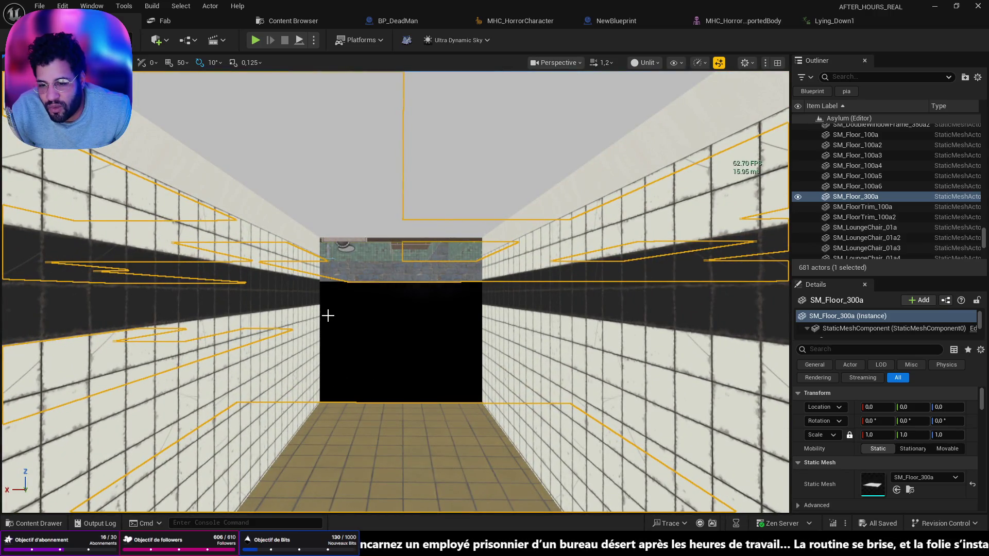
mouse_move(414, 366)
left_mouse_down()
mouse_move(387, 335)
mouse_move(431, 316)
mouse_move(350, 277)
mouse_move(360, 288)
left_mouse_up()
left_click(481, 320)
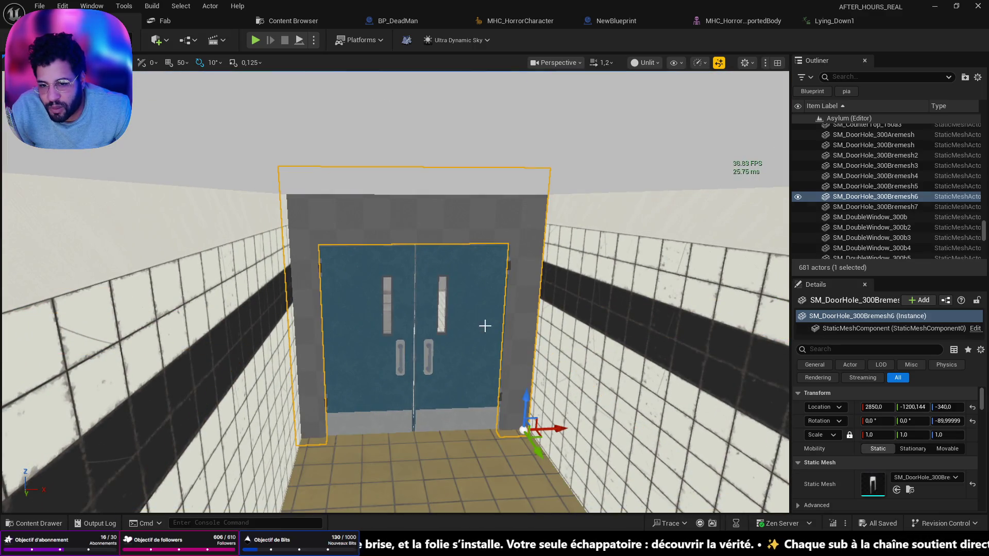
Step: Duplicate the blue double doors as BP_DoubleDoors7, then select the SM_Wall_300Aremesh wall component
left_click(486, 336, "ctrl")
left_click_drag(486, 335, 438, 288)
key("f")
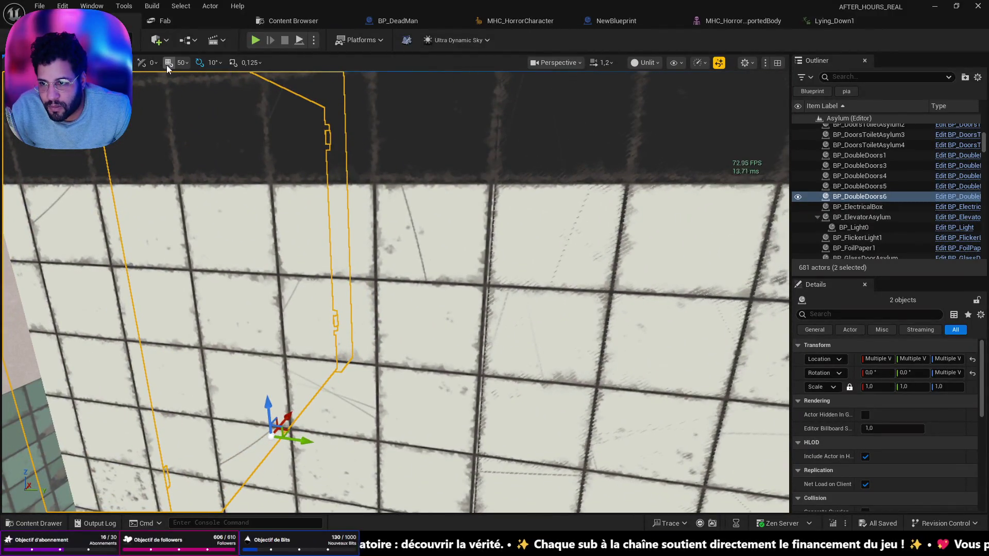
key("f")
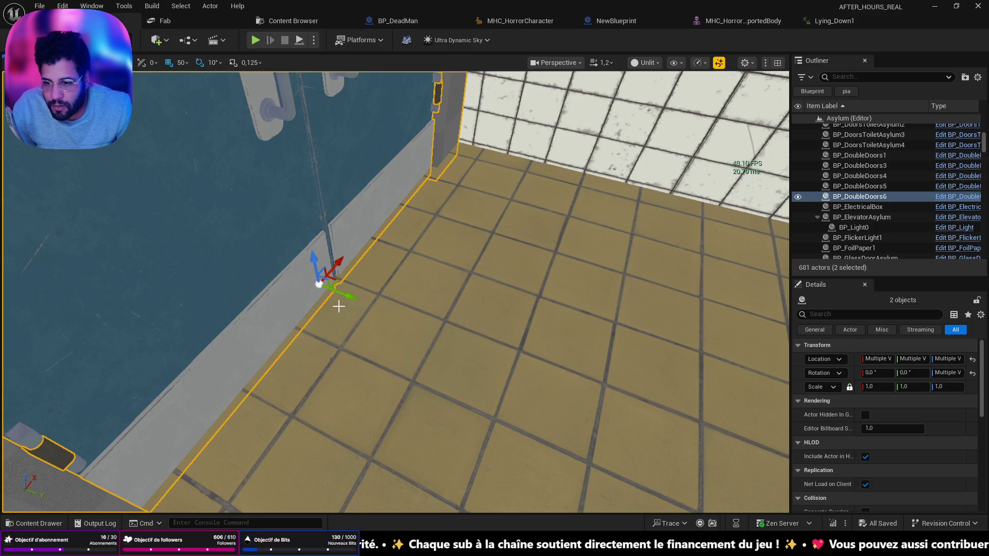
key("ctrl+d")
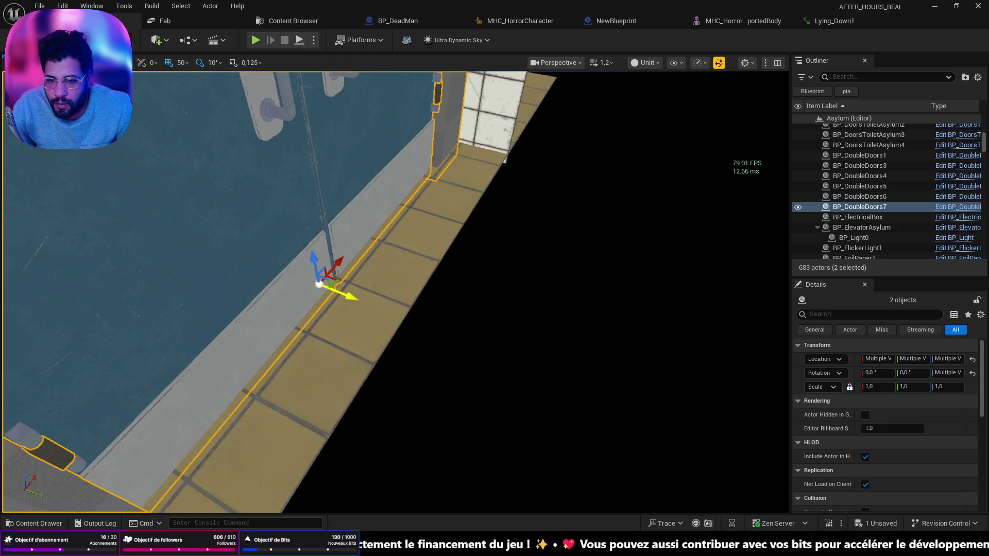
key("f")
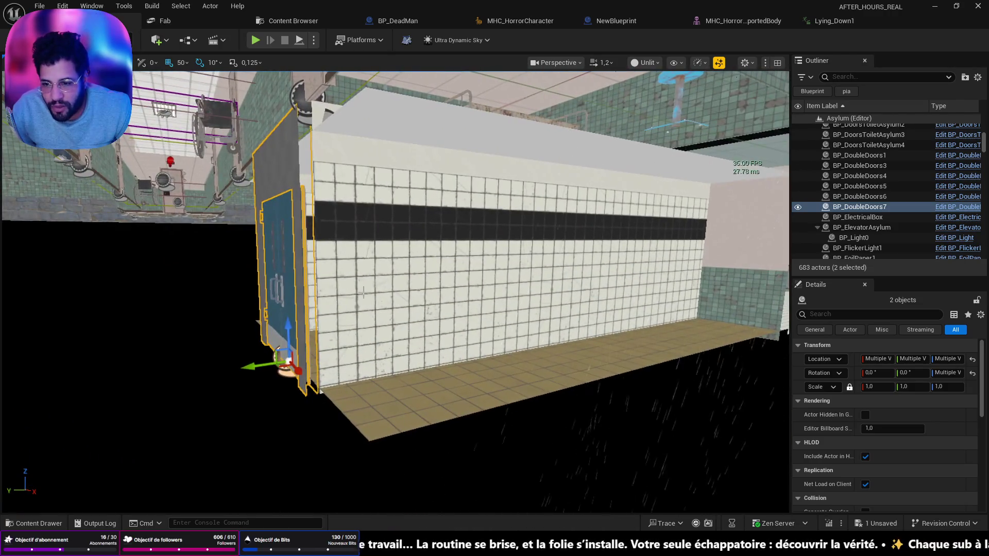
left_click(397, 283)
left_click(595, 289)
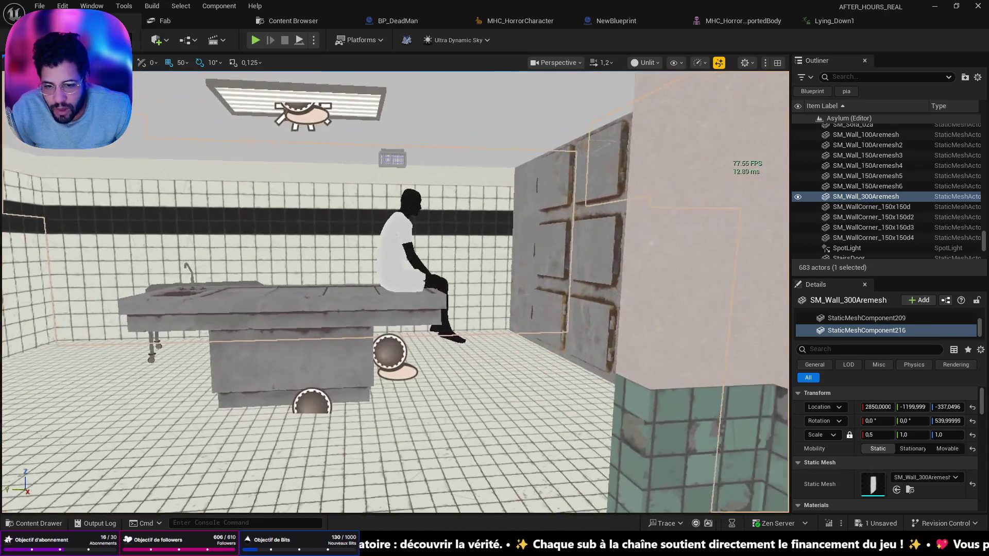
Step: Alt-drag copies of SM_Wall_150Aremesh5 and 6 along Y to extend the corridor
key("f")
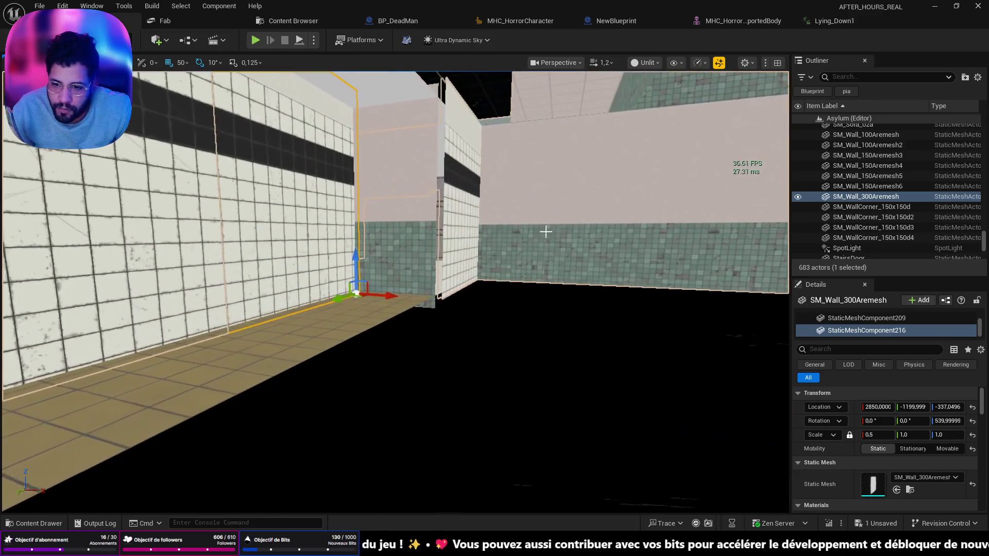
left_click(404, 187)
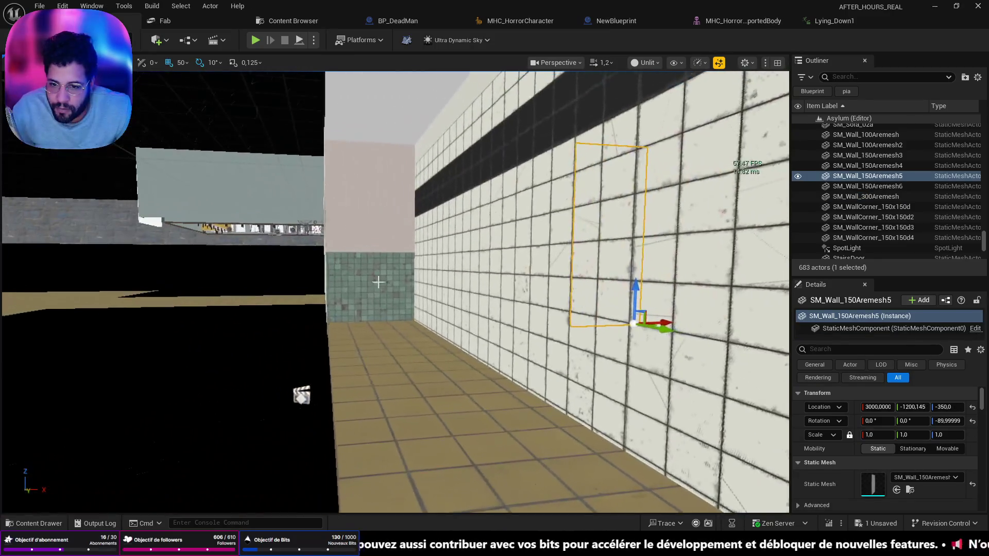
left_click(375, 345, "ctrl")
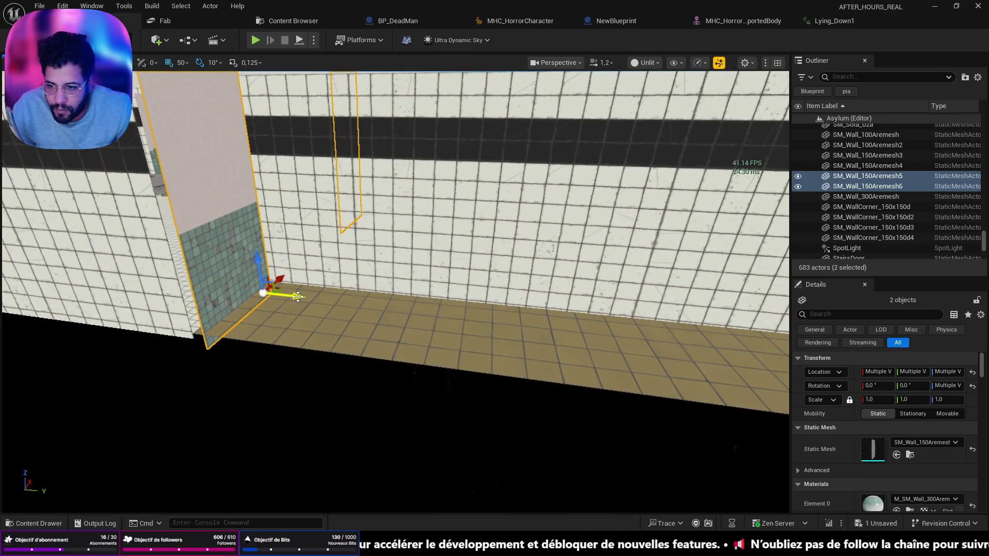
left_click_drag(298, 297, 412, 298)
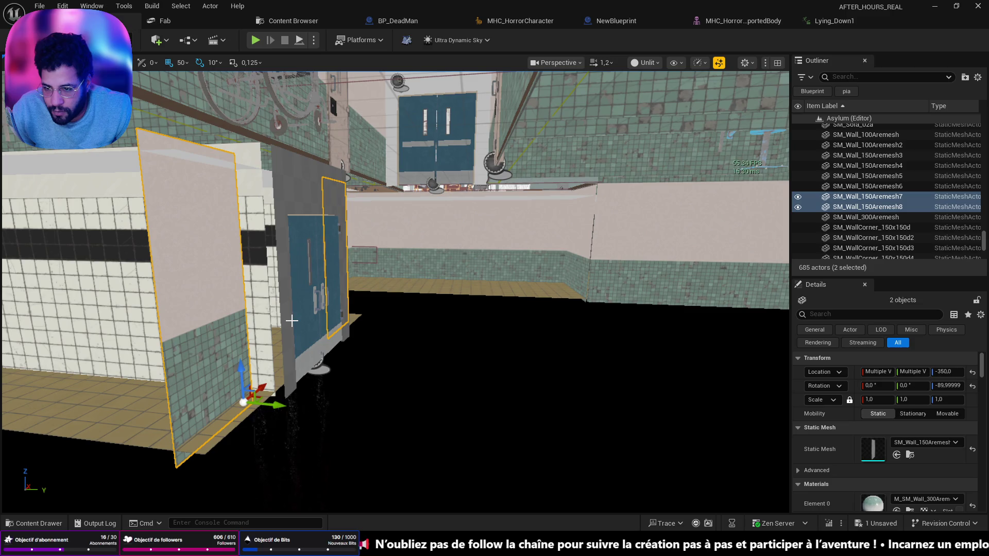
Step: Inspect the new SM_Wall_150Aremesh7 and 8 beside the blue doors from several angles
left_click(295, 315)
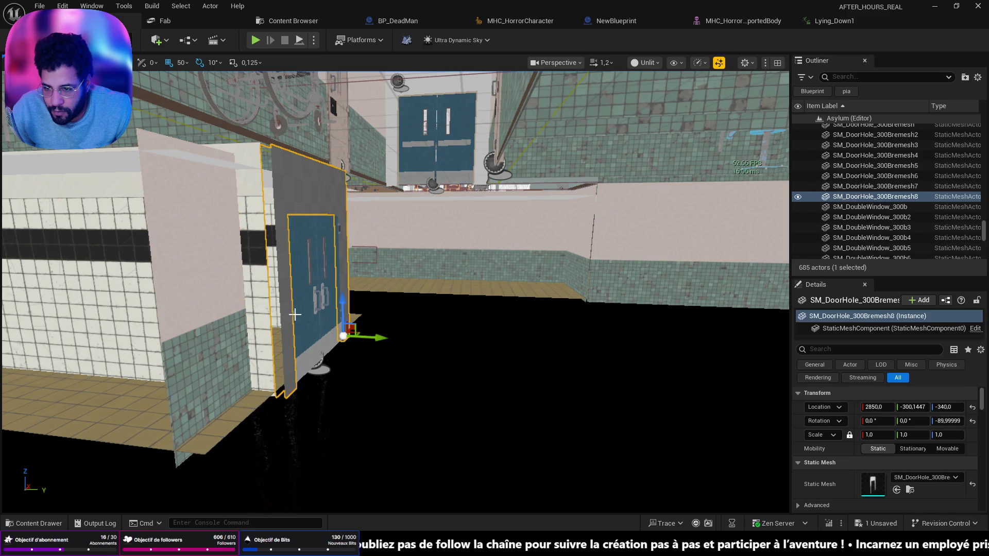
left_click(303, 311, "ctrl")
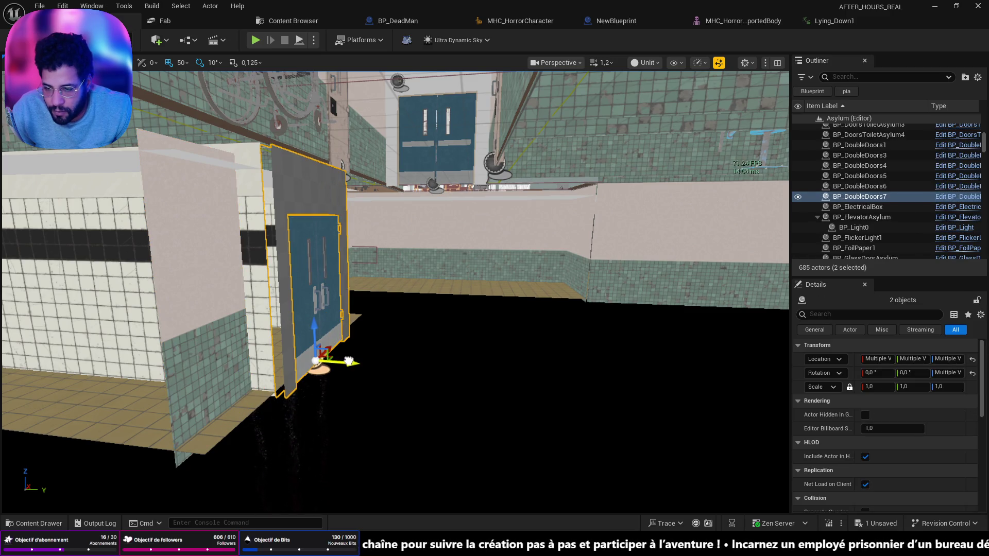
left_click(375, 414)
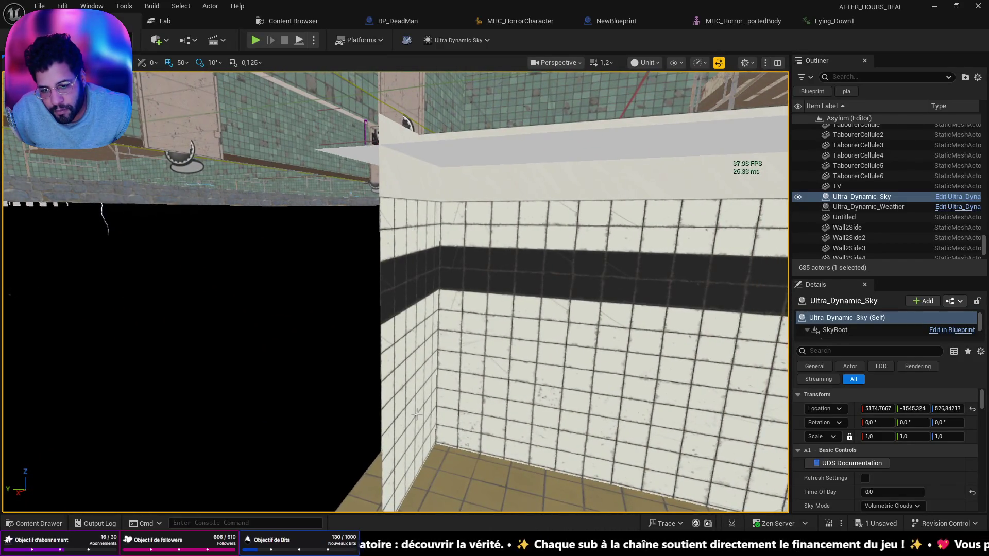
left_click(412, 335)
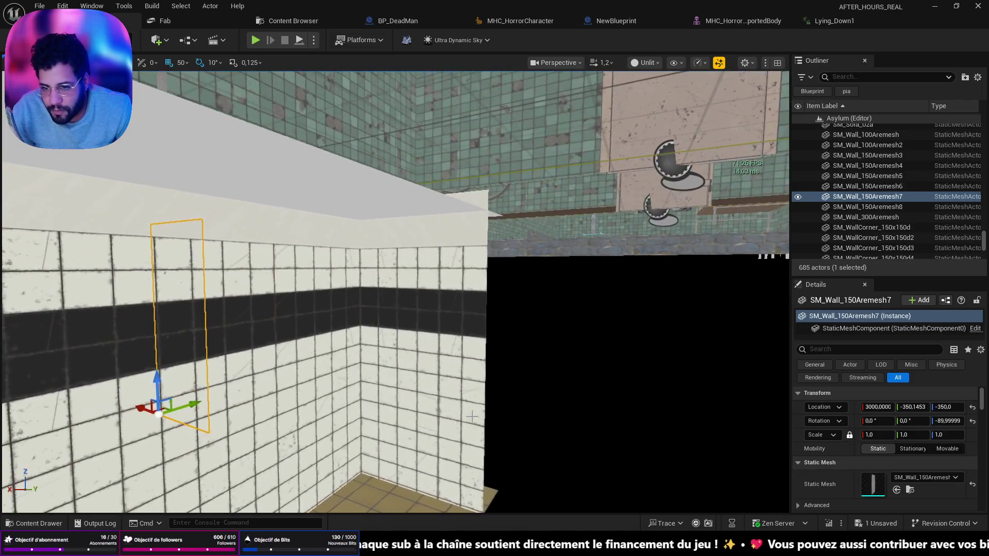
left_click(458, 309, "ctrl")
key("s")
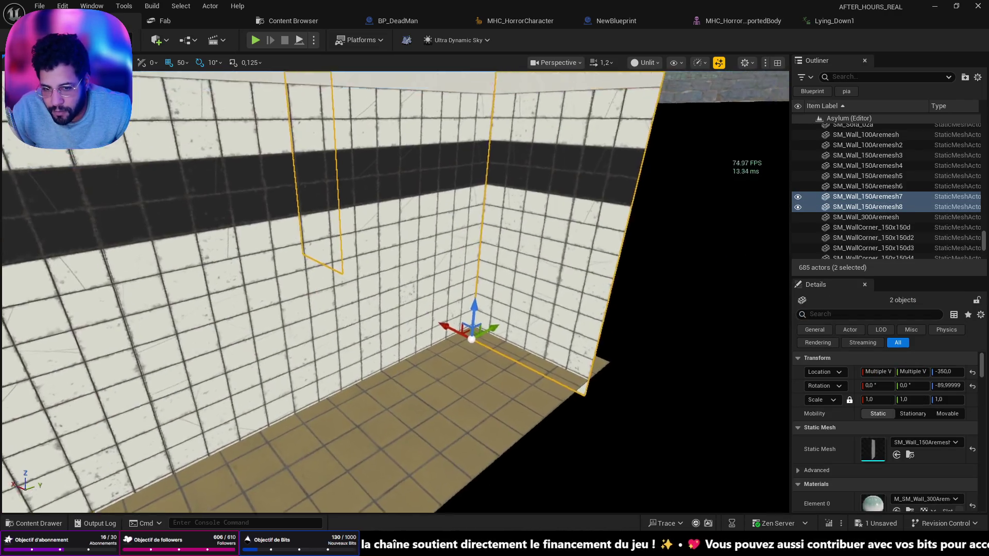
key("s")
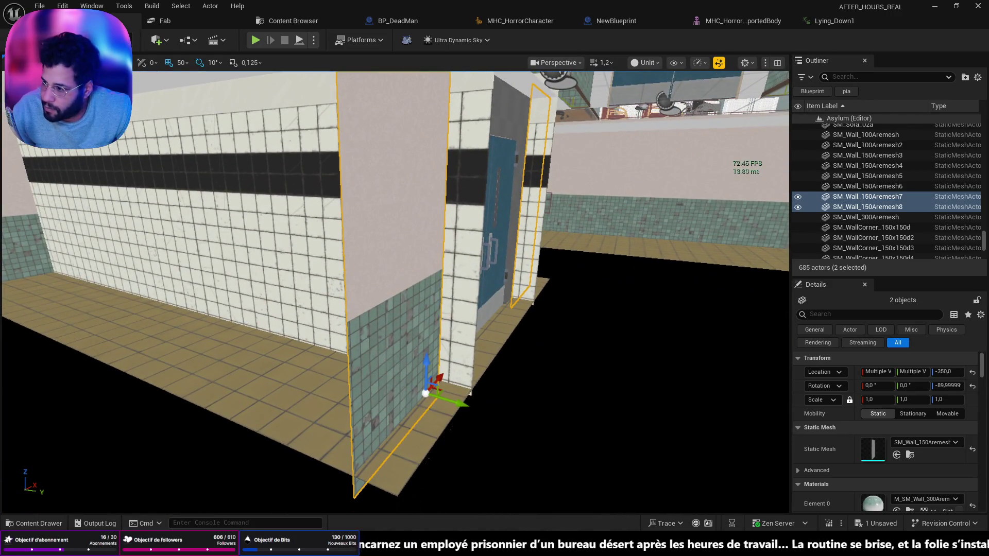
key("d")
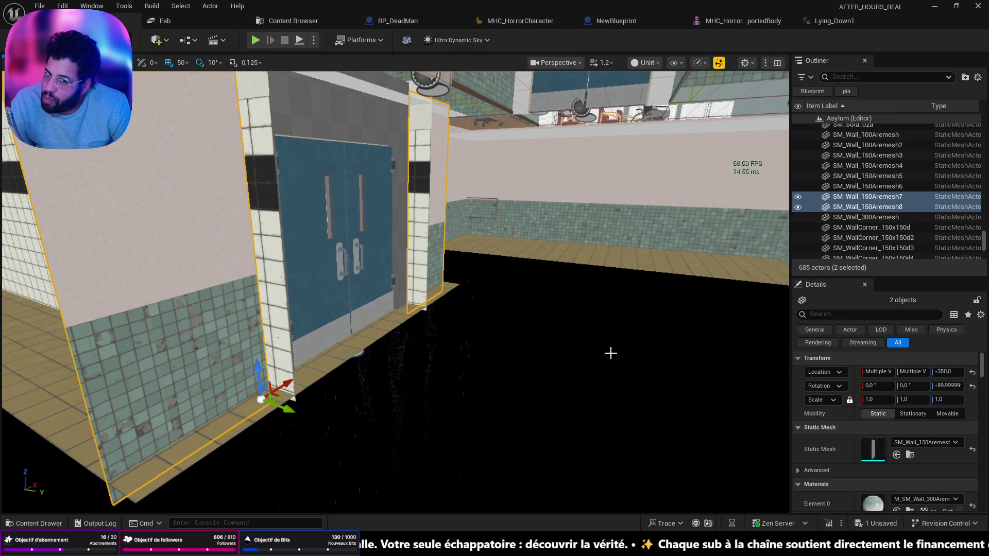
mouse_move(610, 353)
left_mouse_down()
mouse_move(608, 345)
mouse_move(598, 355)
mouse_move(587, 314)
mouse_move(561, 309)
left_mouse_up()
mouse_move(490, 297)
left_mouse_down()
mouse_move(448, 315)
mouse_move(438, 304)
mouse_move(417, 309)
mouse_move(362, 450)
left_mouse_up()
right_click(362, 450)
left_click(394, 437)
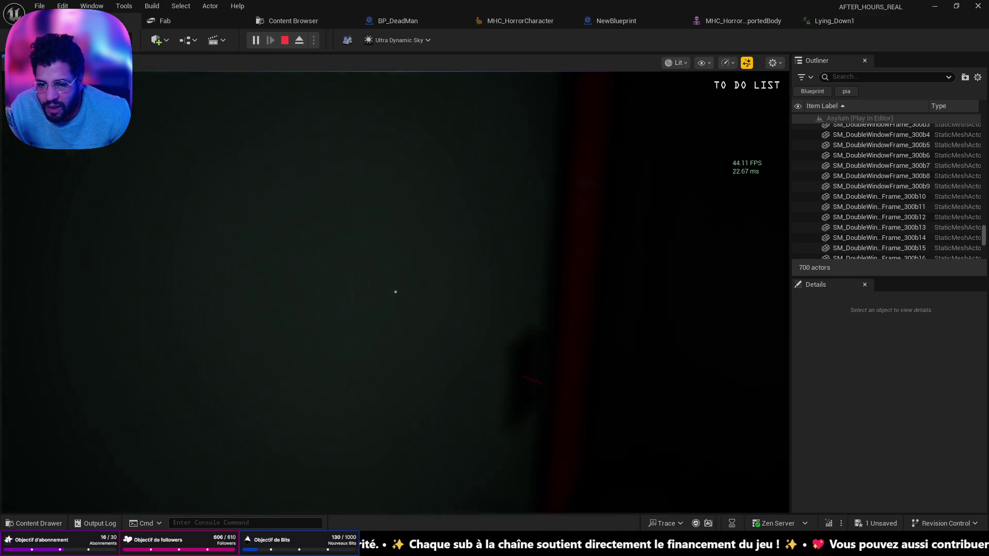
key("Escape")
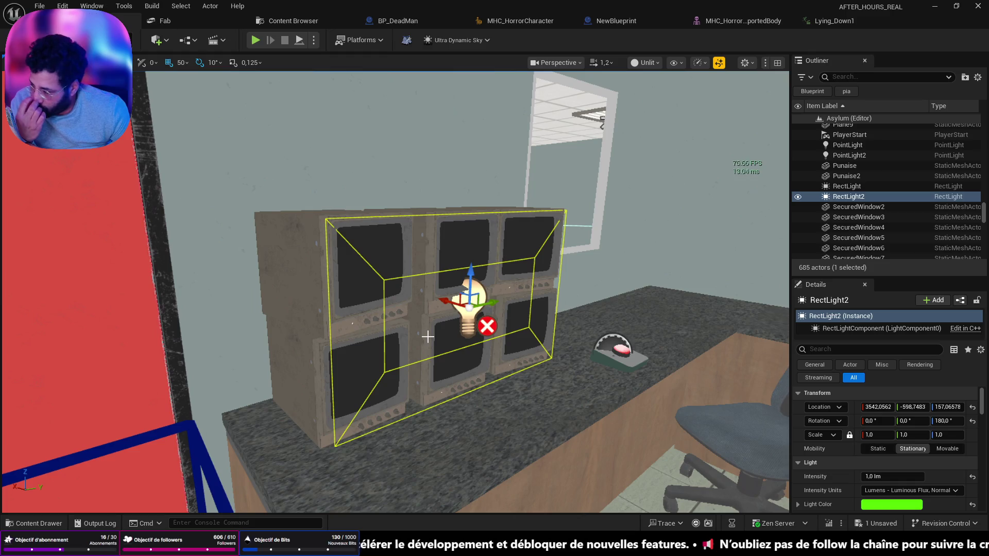
Step: Set RectLight2's Mobility to Static and play-test from the security room
mouse_move(399, 341)
left_mouse_down()
mouse_move(464, 391)
mouse_move(479, 361)
mouse_move(548, 419)
left_mouse_up()
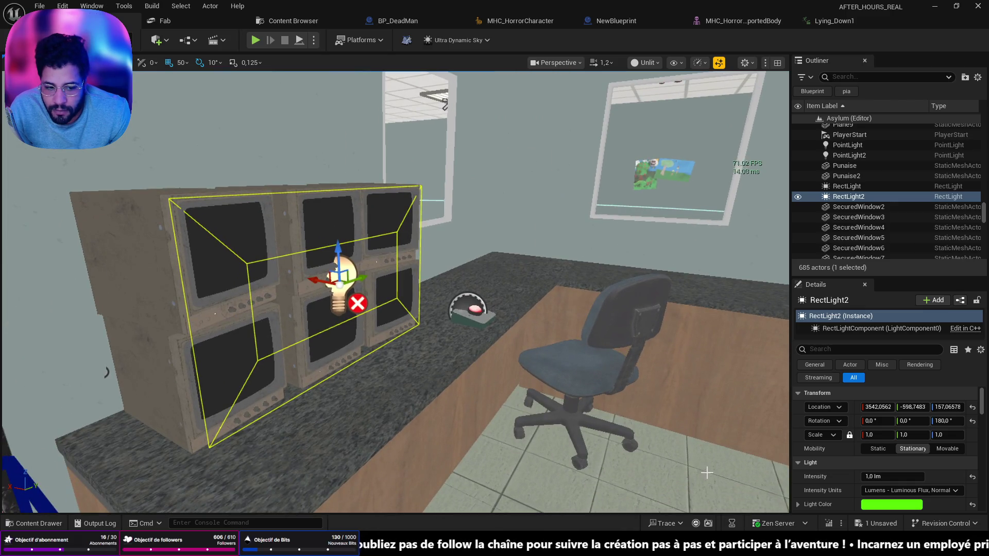
left_click(878, 449)
left_click_drag(593, 464, 593, 482)
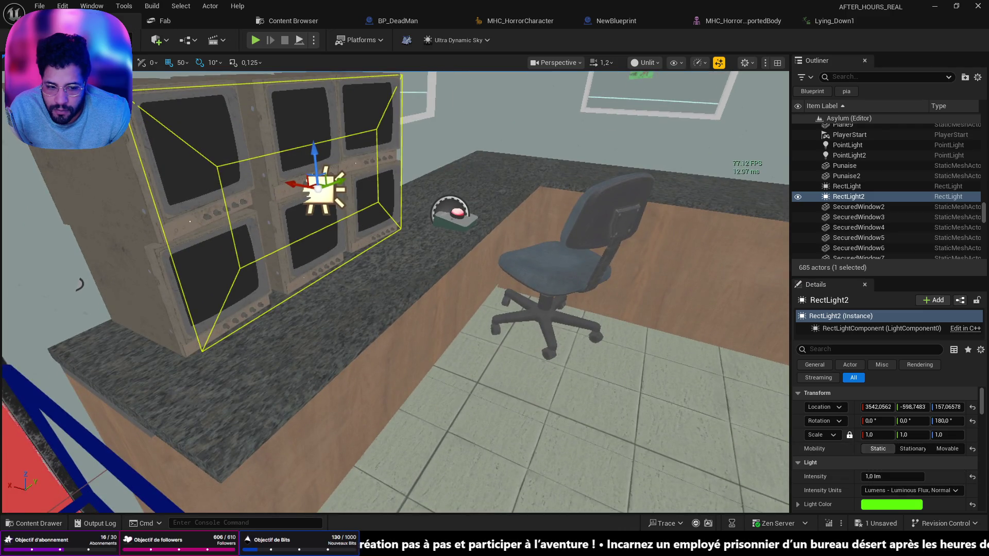
right_click(563, 492)
left_click(582, 481)
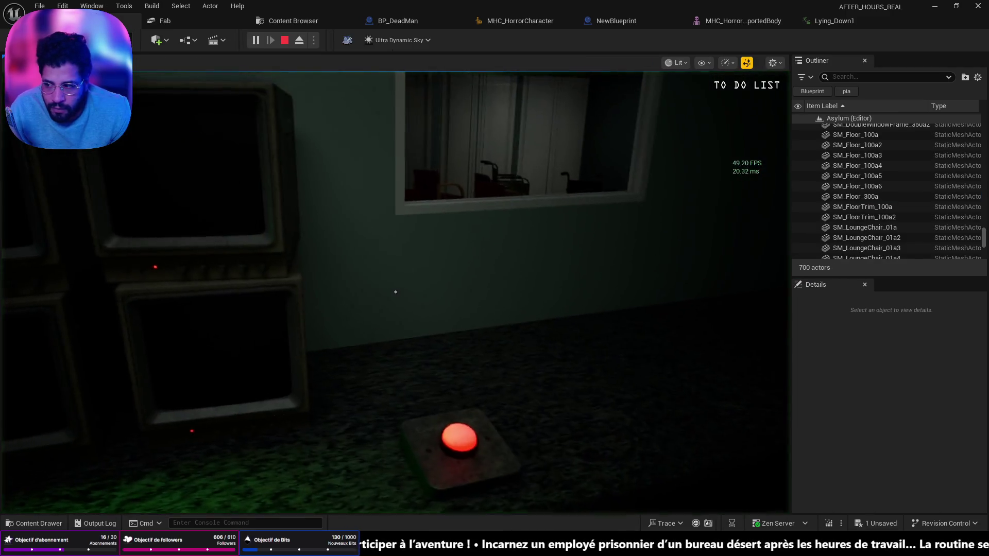
Step: Step back in the game to check the desk lighting, then stop the play session
key("s")
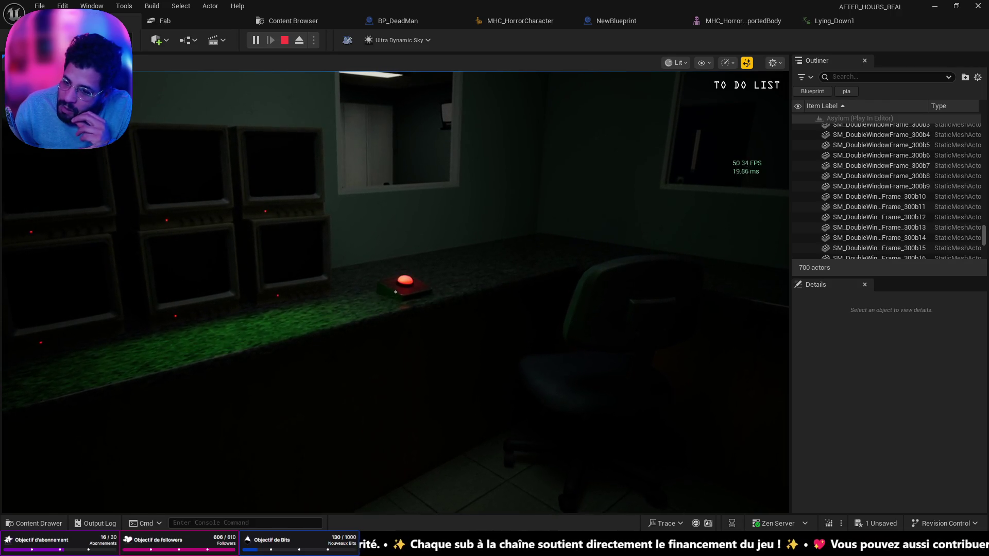
key("Escape")
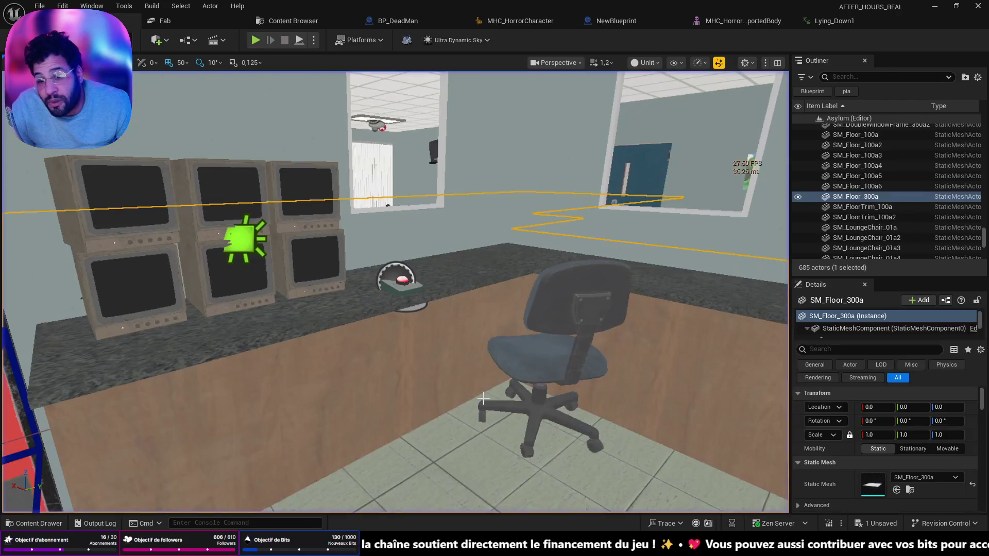
Step: Fly through the dental and locker rooms to the red Security Control Room door and Play From Here
key("w")
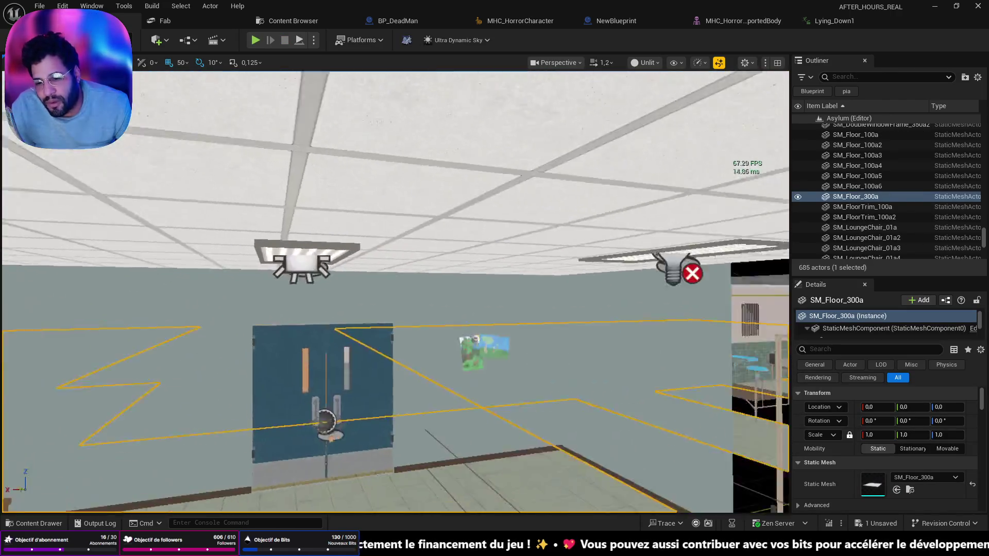
key("w")
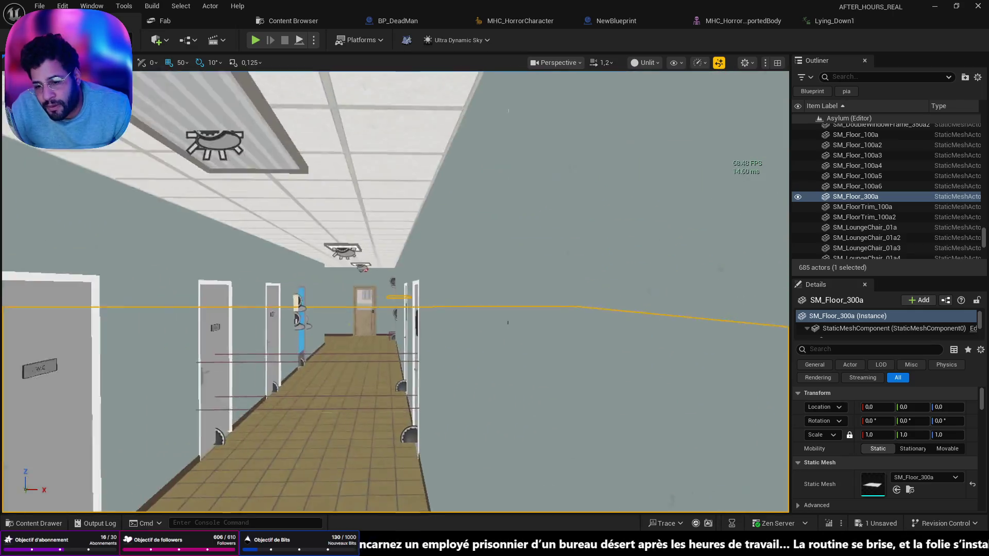
key("w")
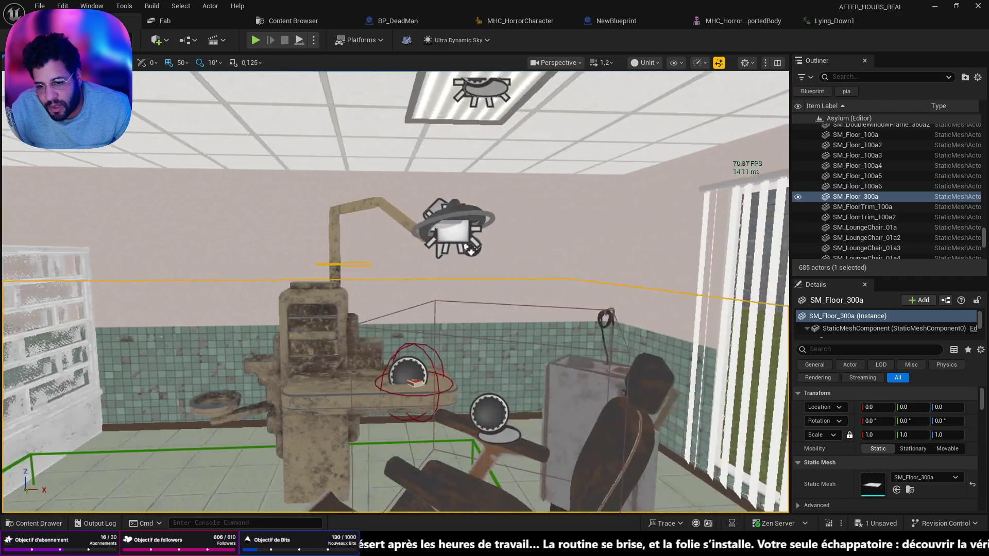
key("f")
key("w")
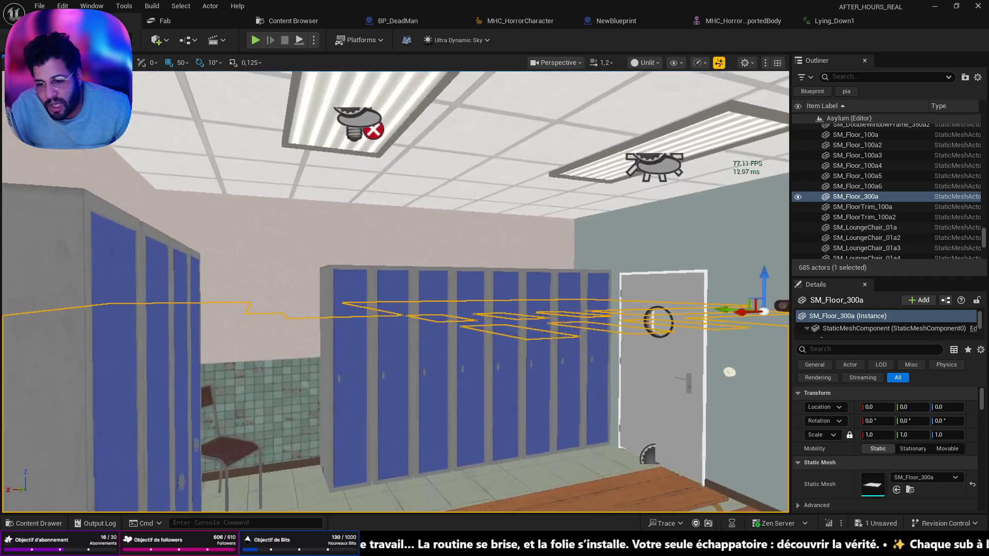
key("s")
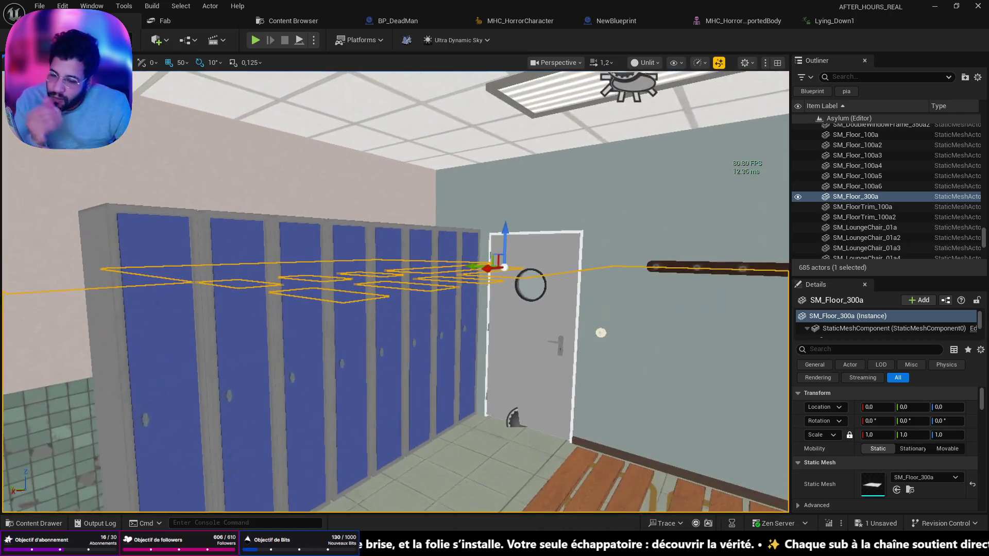
key("w")
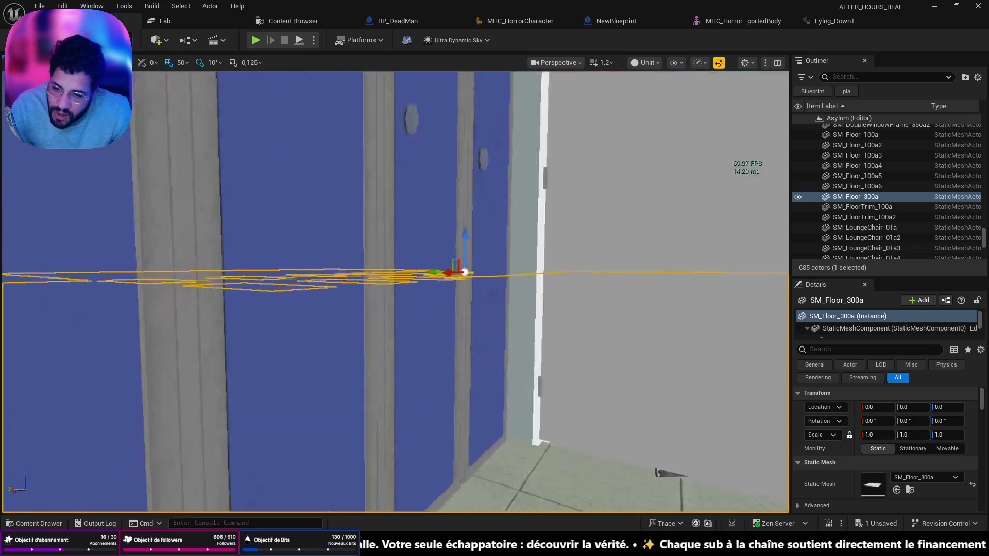
key("w")
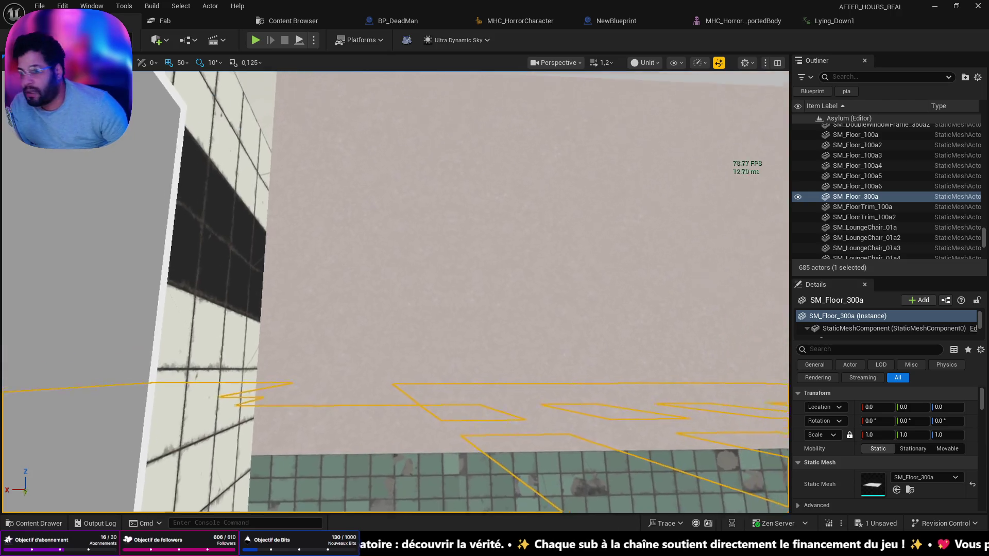
key("s")
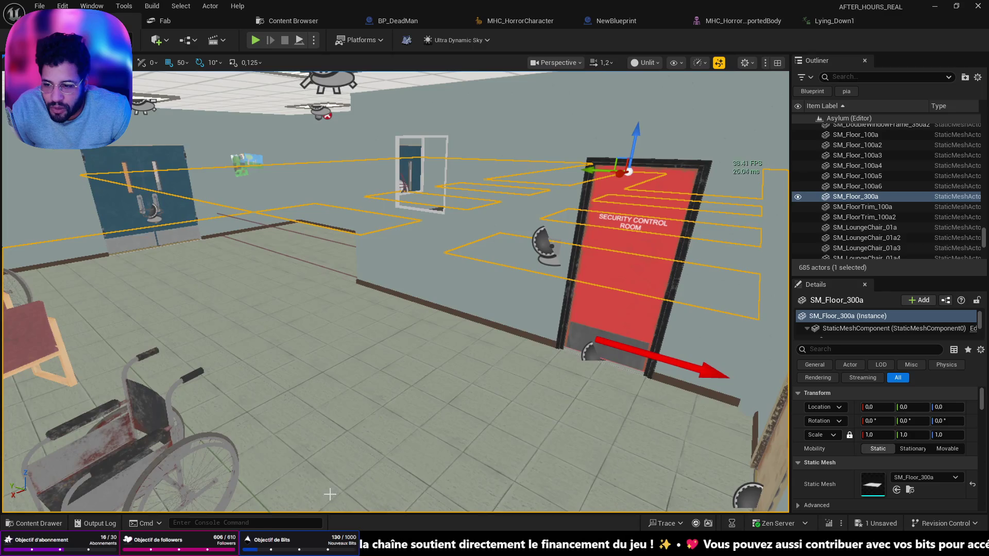
right_click(329, 496)
left_click(345, 485)
Step: Walk the player toward the doorway, stop the play session, and move the view into the wheelchair lounge
key("w")
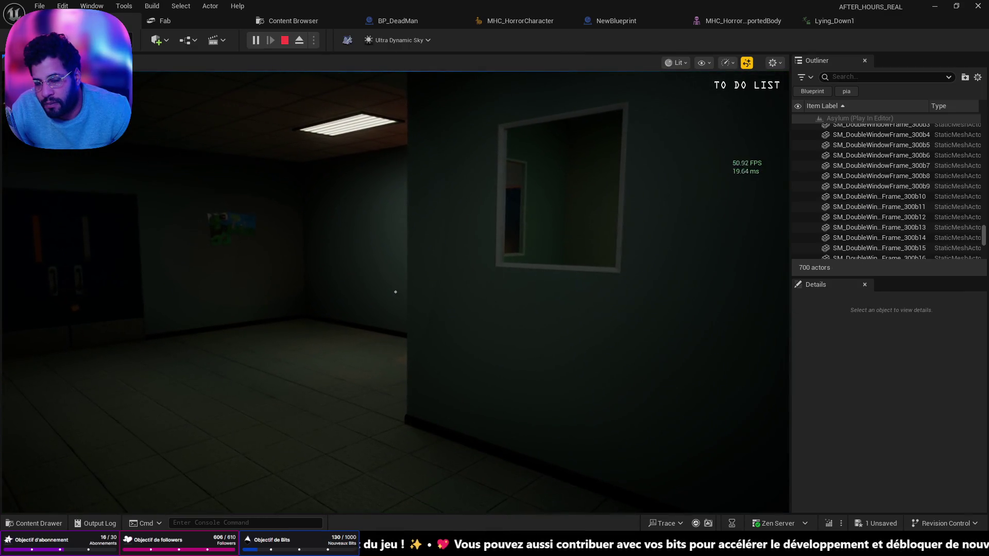
key("w")
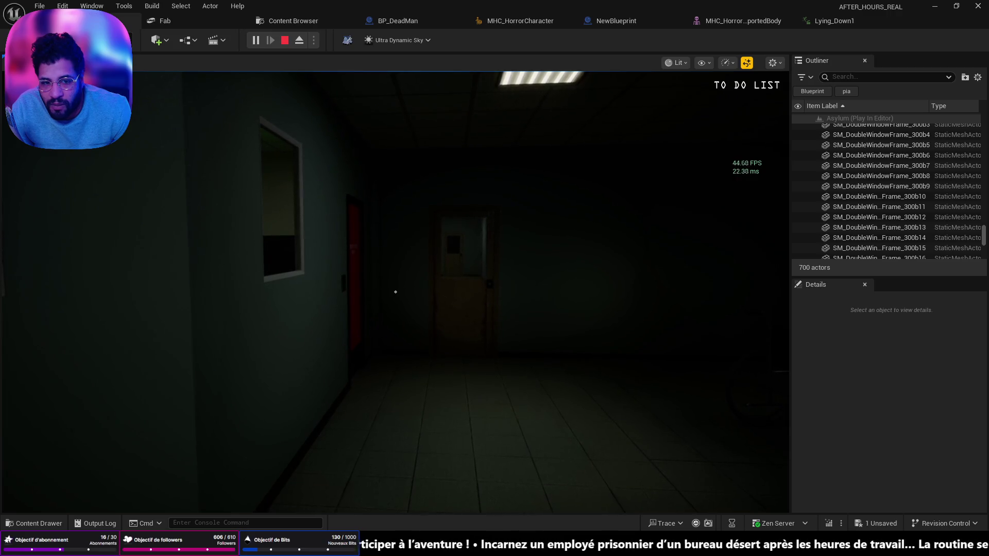
key("Escape")
left_click_drag(583, 417, 545, 439)
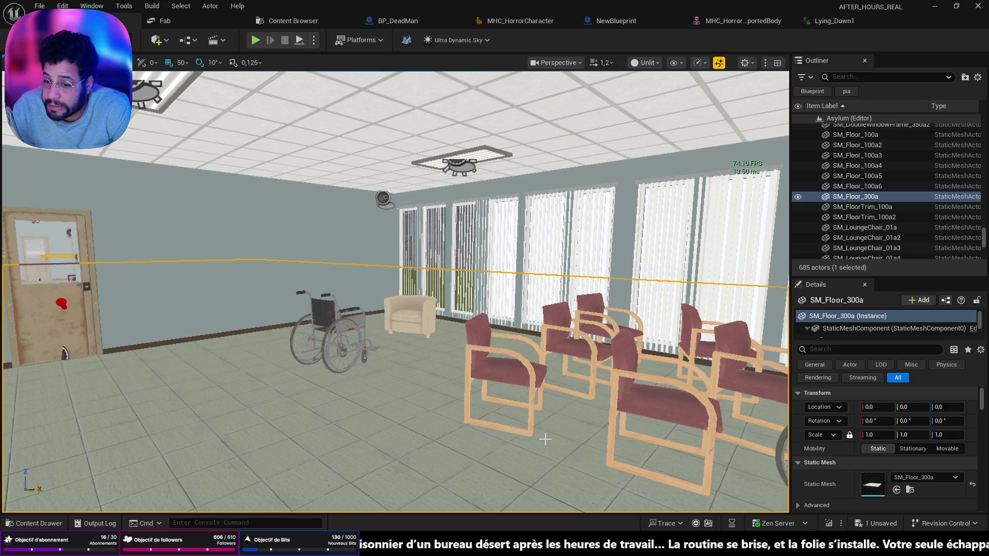
Step: Turn the view toward the blue double doors and switch to the Chrome browser
mouse_move(238, 367)
left_mouse_down()
mouse_move(242, 335)
mouse_move(243, 375)
mouse_move(242, 325)
left_mouse_up()
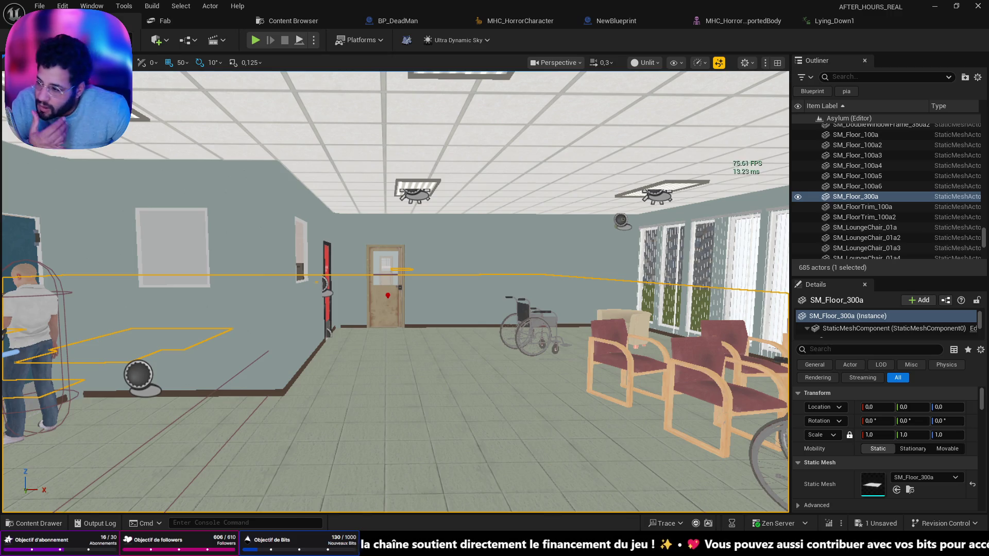
key("alt+Tab")
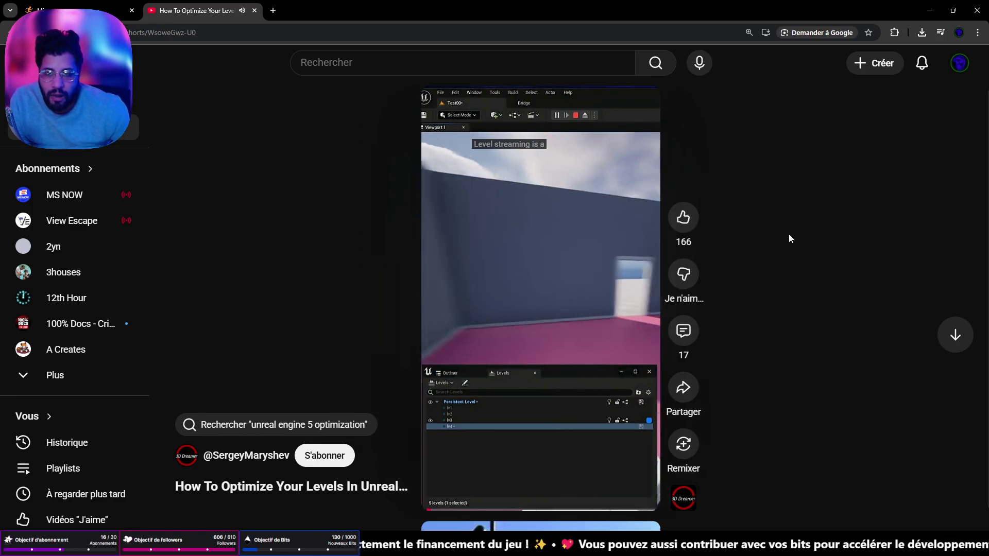
Step: Pause the level-optimization Short, minimize the browser, and return to the Unreal corridor view
left_click(635, 264)
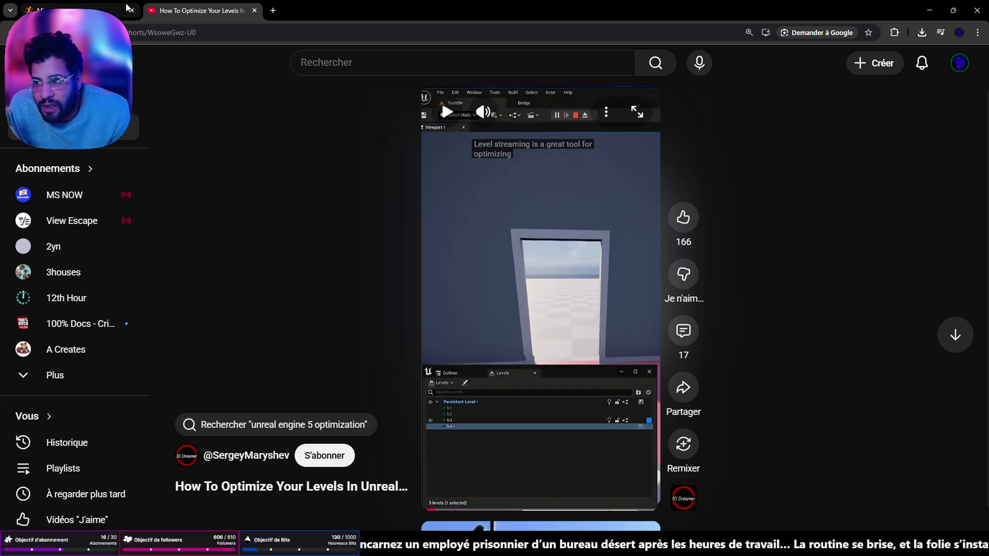
left_click(929, 11)
left_click_drag(426, 296, 426, 296)
Step: Frame the ModularWallWindowCells8 wall and switch the viewport to Lit Wireframe
left_click(427, 296)
key("f")
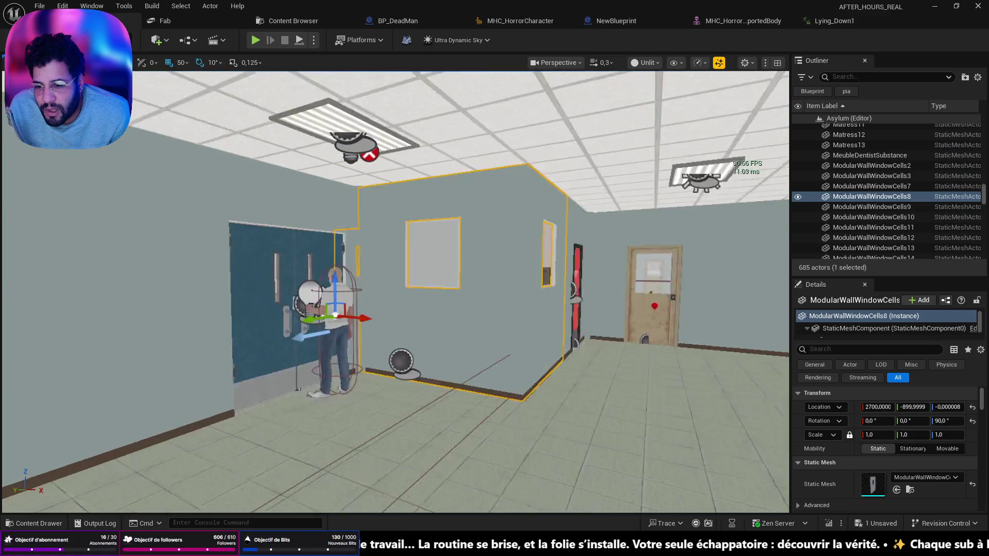
left_click(649, 63)
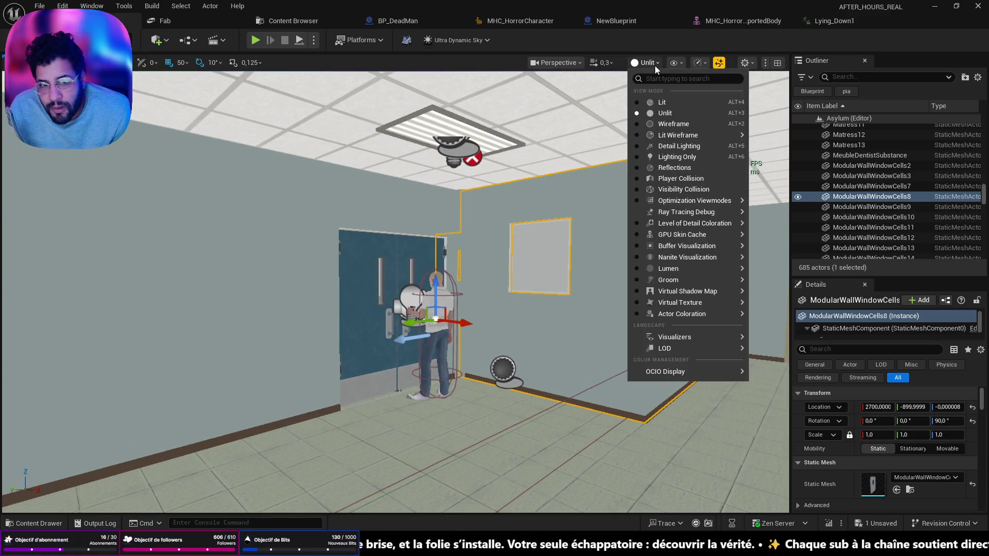
left_click(666, 124)
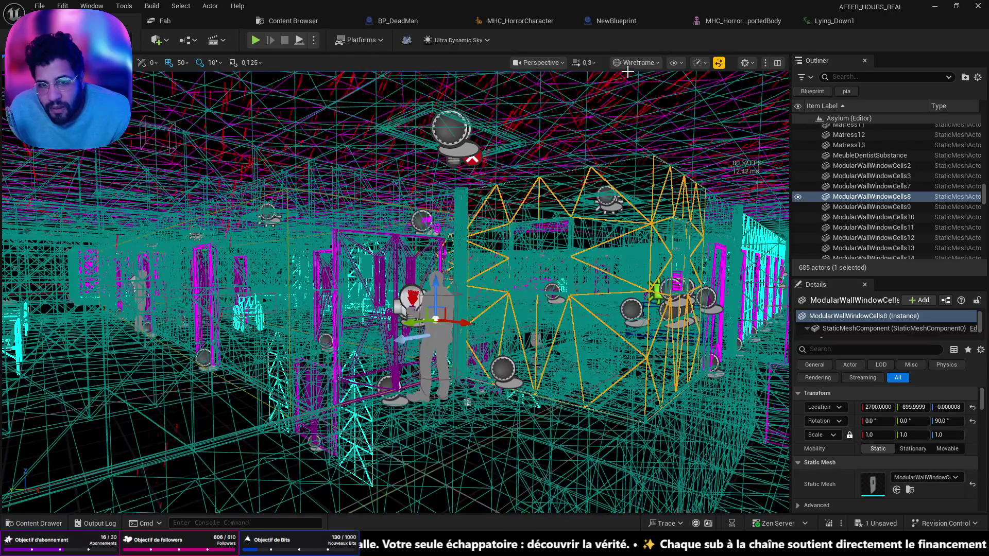
left_click(650, 134)
Step: Fly along the corridor toward the double doors and wheelchair room, inspecting the wireframe
scroll(650, 134, "up", 5)
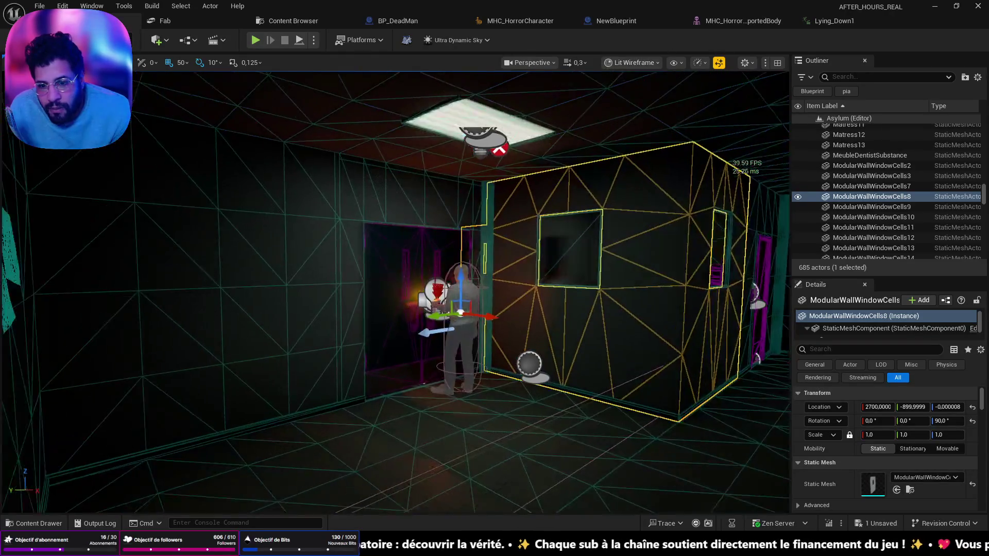
mouse_move(392, 292)
left_mouse_down()
mouse_move(453, 263)
mouse_move(392, 292)
mouse_move(443, 288)
mouse_move(392, 293)
mouse_move(443, 286)
mouse_move(392, 293)
mouse_move(392, 240)
mouse_move(394, 300)
mouse_move(296, 386)
mouse_move(321, 388)
left_mouse_up()
scroll(392, 293, "up", 2)
scroll(482, 285, "up", 1)
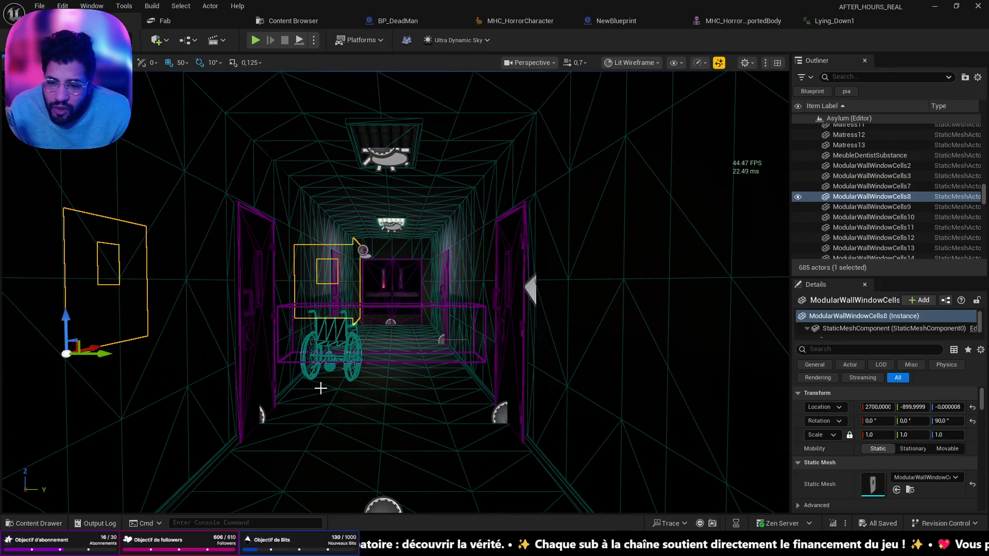
left_click_drag(321, 388, 321, 388)
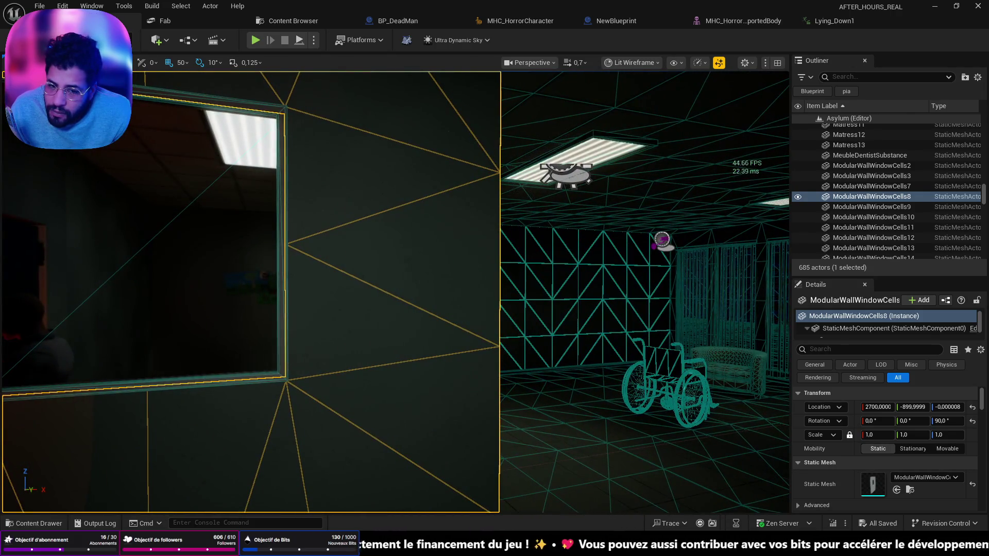
left_click_drag(380, 384, 380, 384)
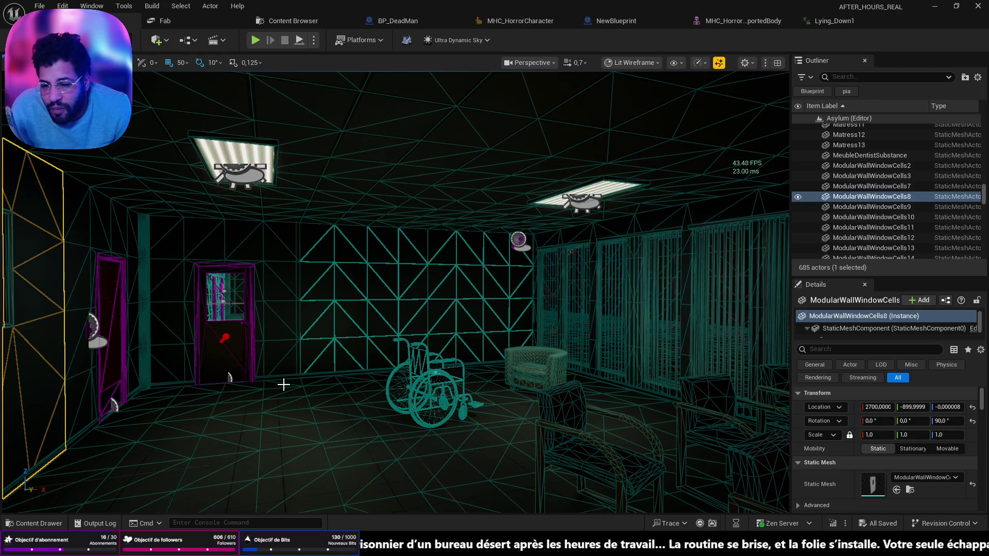
Step: Reframe the window wall, inspect its triangulated geometry up close, and select the Wall2Side wall
key("f")
key("s")
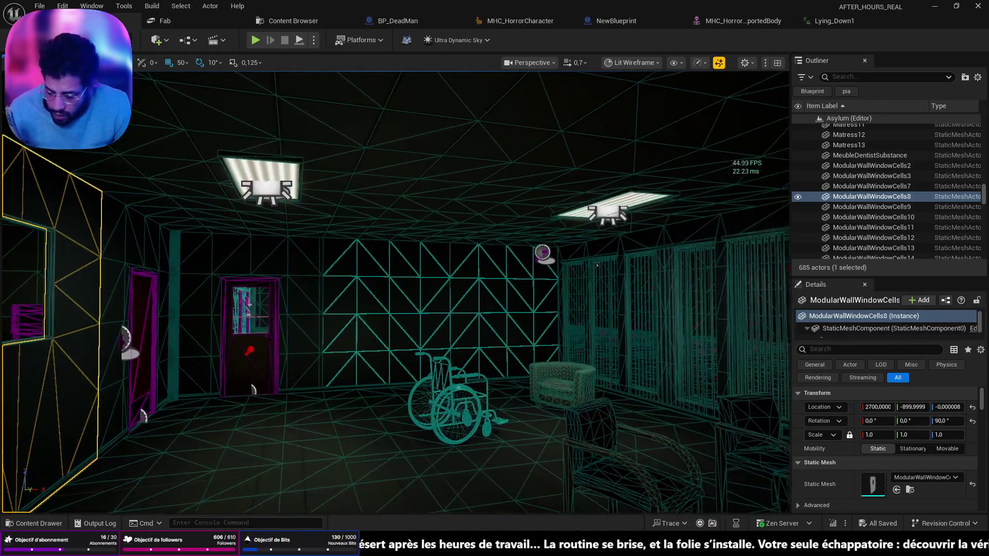
key("w")
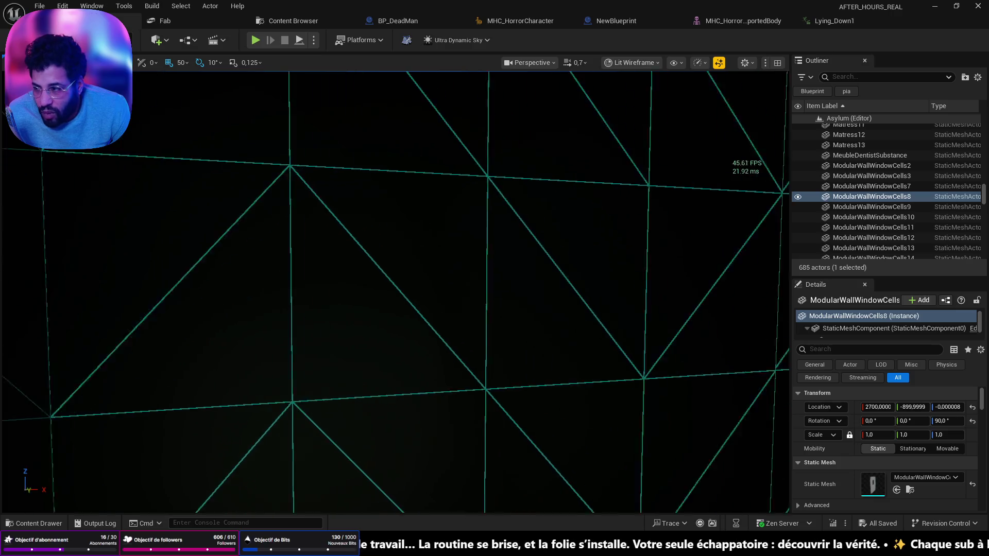
key("s")
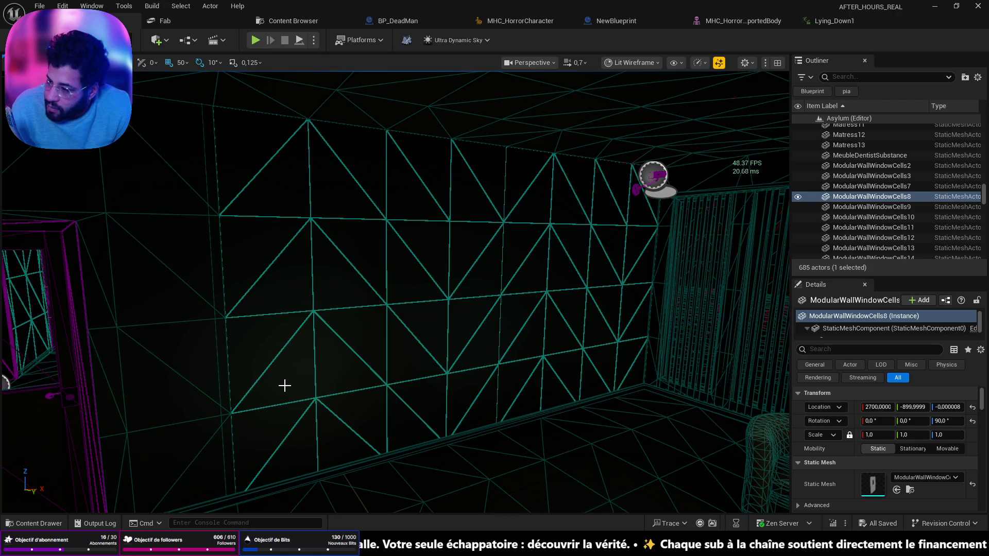
key("a")
left_click(495, 373)
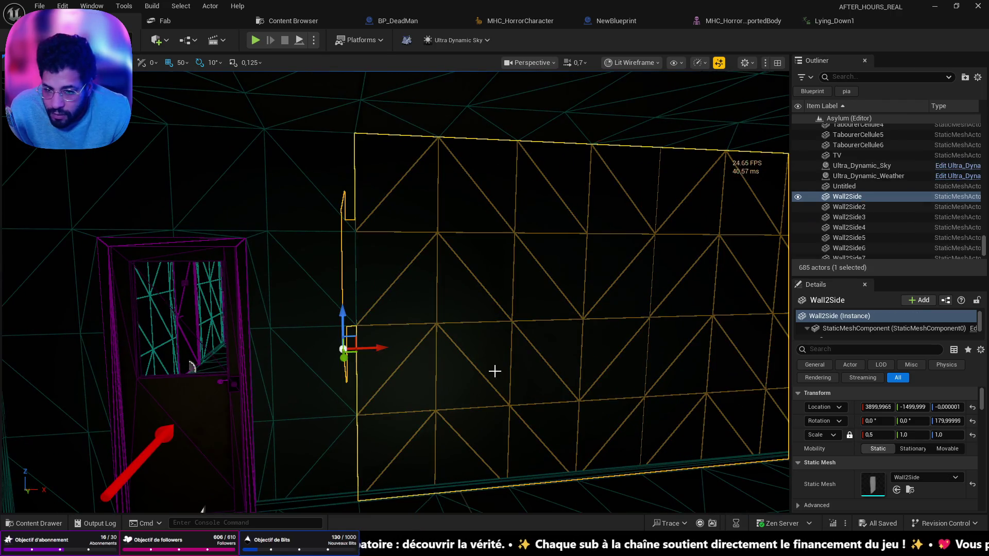
Step: Lift a Wall2Side wall piece to Z 49.999994, then select the SM_Floor_300a floor
left_click(416, 329)
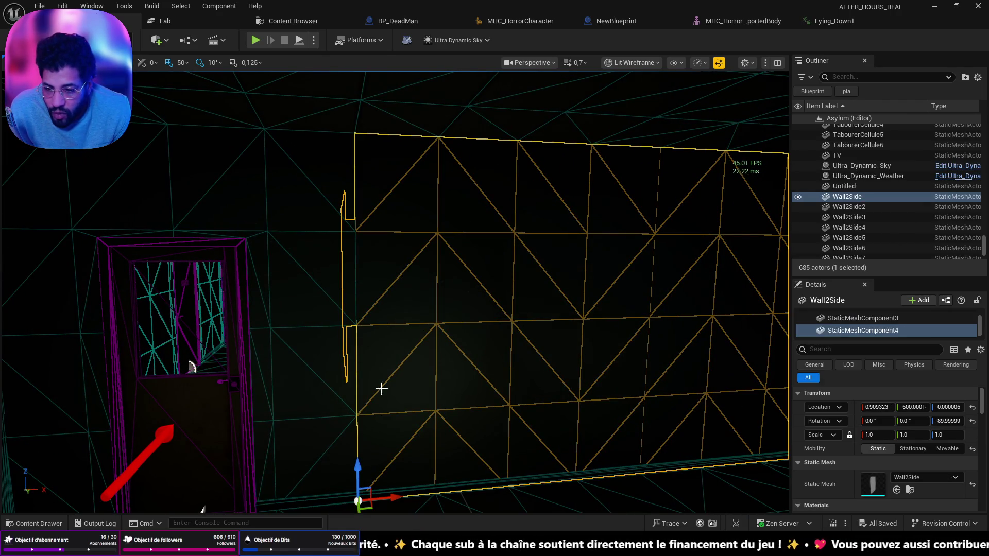
mouse_move(367, 441)
left_mouse_down()
mouse_move(390, 242)
mouse_move(387, 463)
left_mouse_up()
left_click(517, 498)
mouse_move(517, 498)
left_mouse_down()
mouse_move(518, 422)
mouse_move(517, 484)
mouse_move(529, 500)
left_mouse_up()
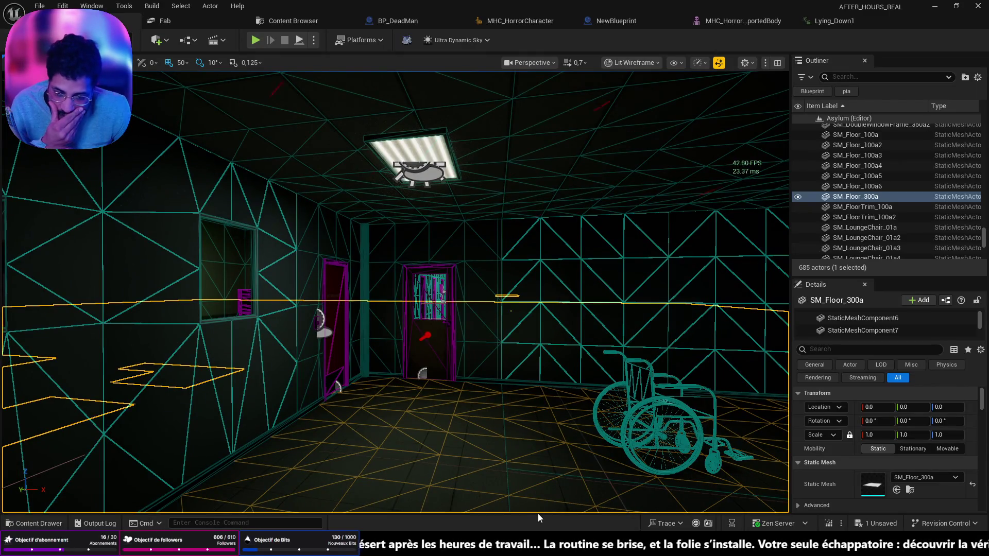
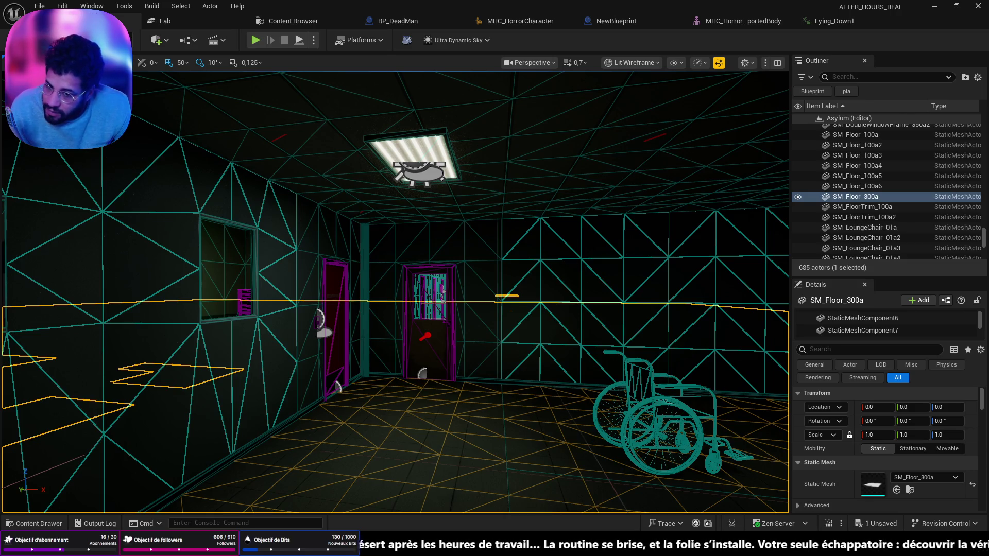
Step: Fly into the lounge and switch the viewport from Lit Wireframe to Lit
mouse_move(101, 282)
left_mouse_down()
mouse_move(137, 181)
mouse_move(154, 170)
left_mouse_up()
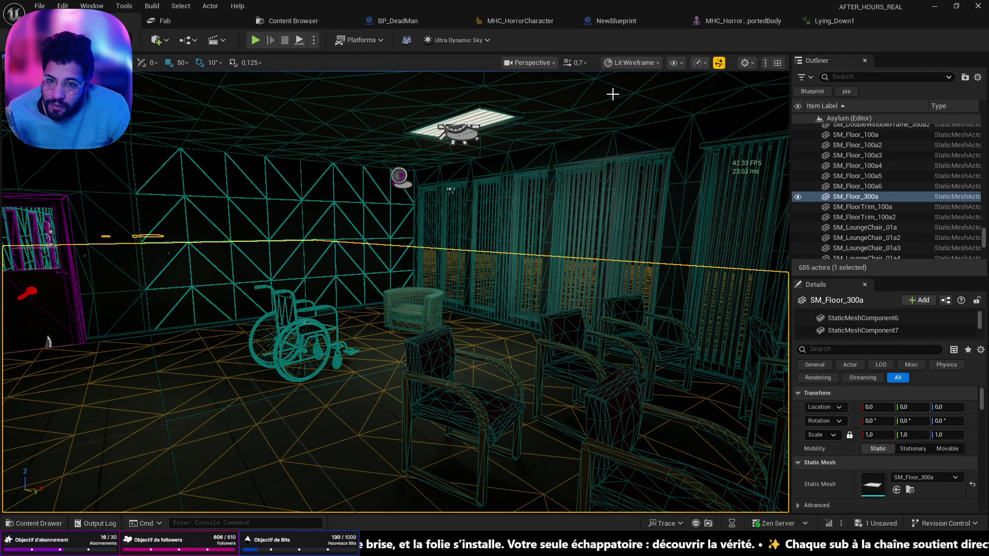
left_click(614, 64)
left_click(633, 101)
Step: Delete the object filling the framed doorway
left_click_drag(558, 144, 541, 157)
left_click_drag(66, 285, 66, 285)
left_click(240, 288)
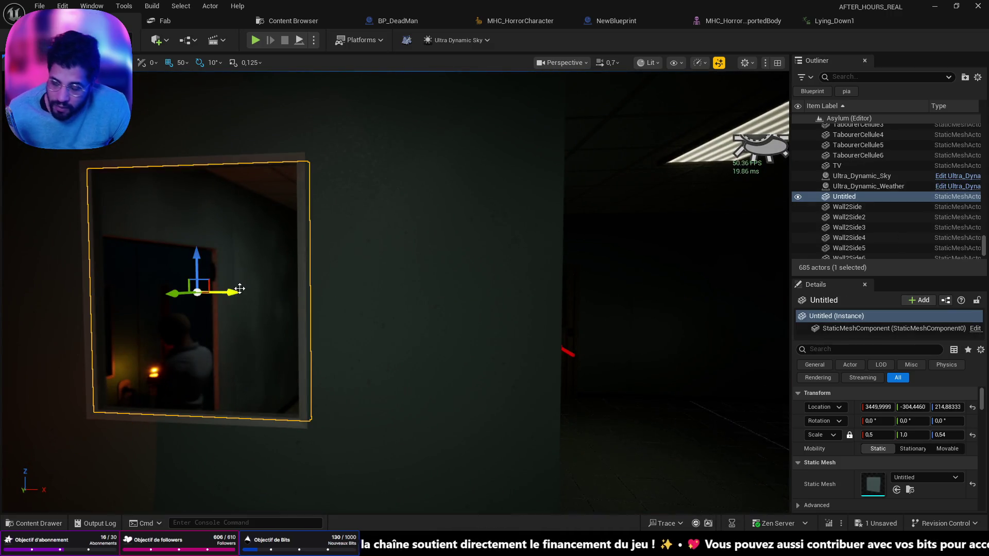
key("Delete")
Step: Save the Asylum map and fly back to the red-lit corridor door
key("ctrl+s")
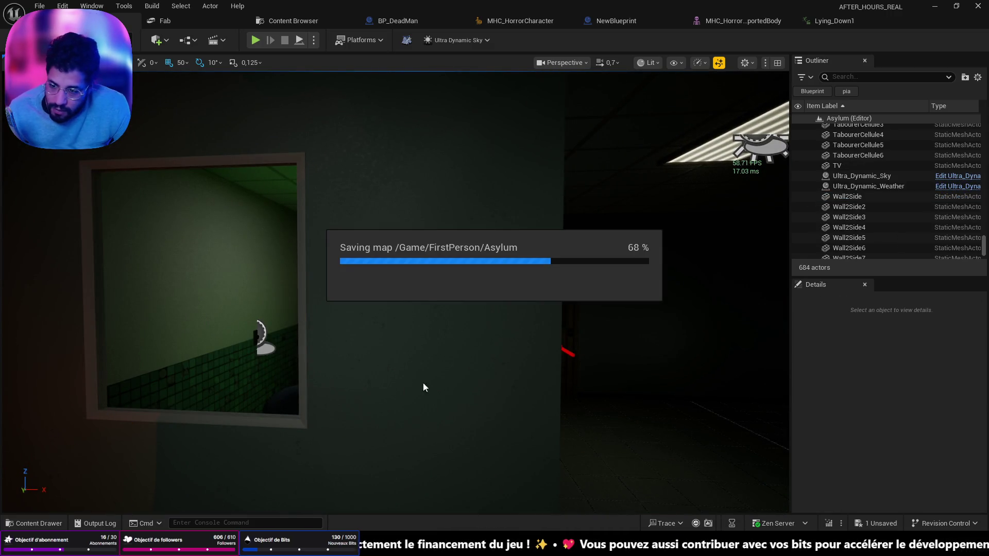
mouse_move(436, 387)
left_mouse_down()
mouse_move(430, 376)
mouse_move(407, 376)
mouse_move(402, 355)
mouse_move(381, 353)
mouse_move(423, 356)
left_mouse_up()
mouse_move(514, 400)
left_mouse_down()
mouse_move(474, 394)
mouse_move(474, 327)
mouse_move(459, 324)
mouse_move(453, 366)
mouse_move(499, 459)
left_mouse_up()
scroll(459, 335, "down", 3)
scroll(453, 350, "down", 2)
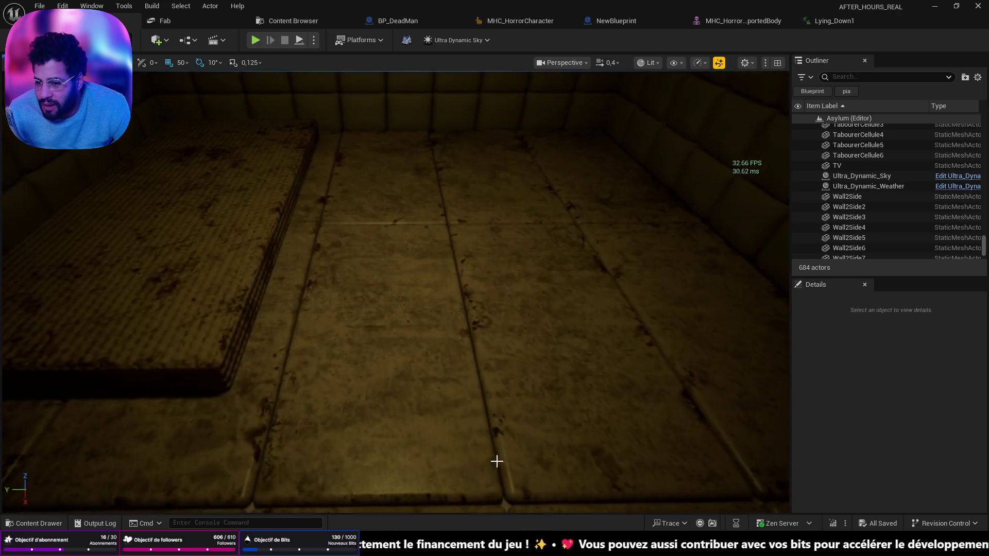
right_click(444, 399)
Step: Start Play From Here on the floor and walk toward the wall panel
left_click(474, 390)
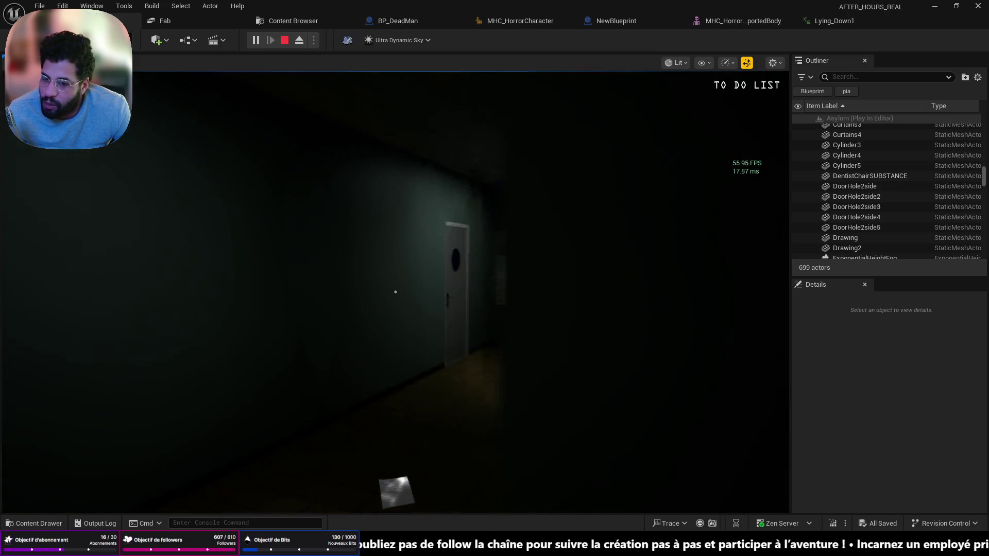
key("w")
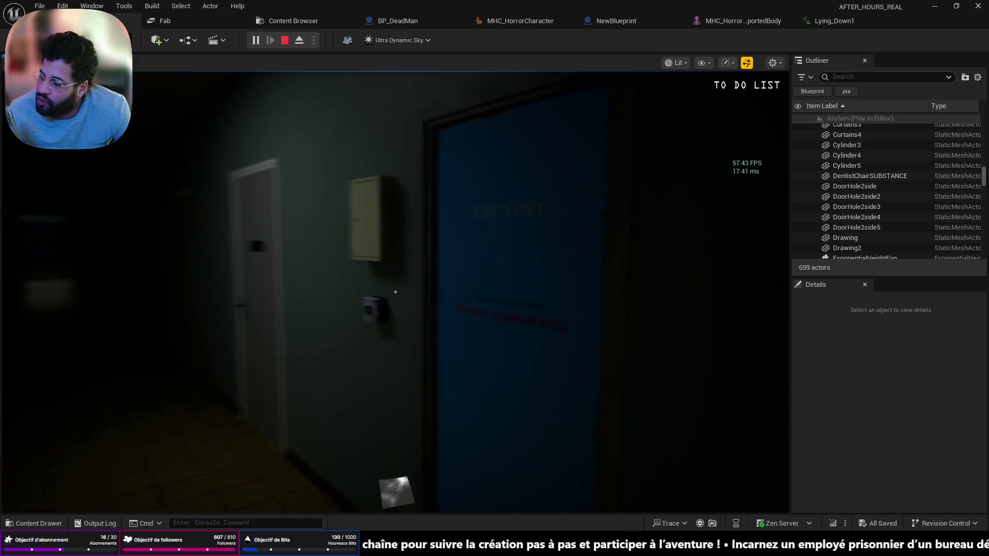
mouse_move(395, 292)
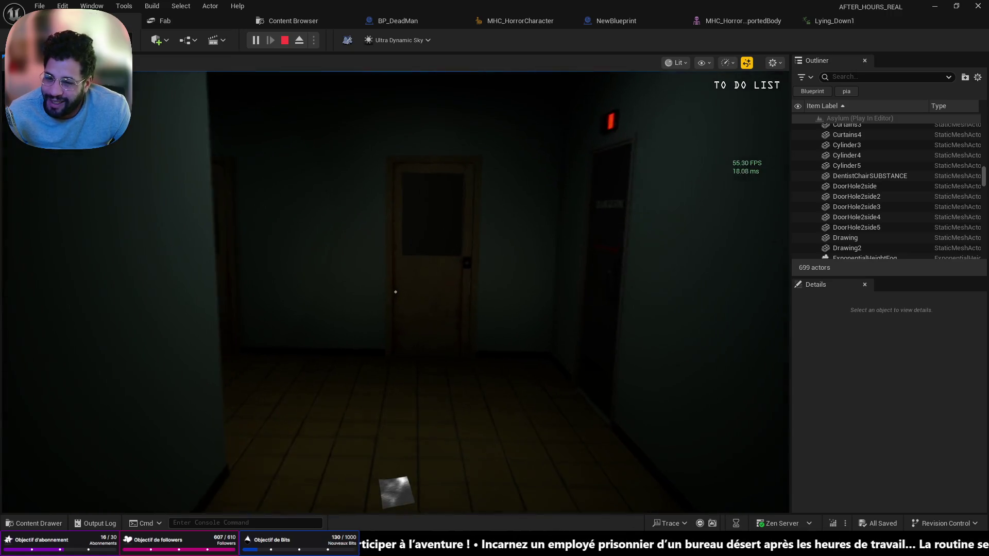
Step: Walk through the corridor door into the dark room and pick up the red tool from the bedside table
key("w")
key("e")
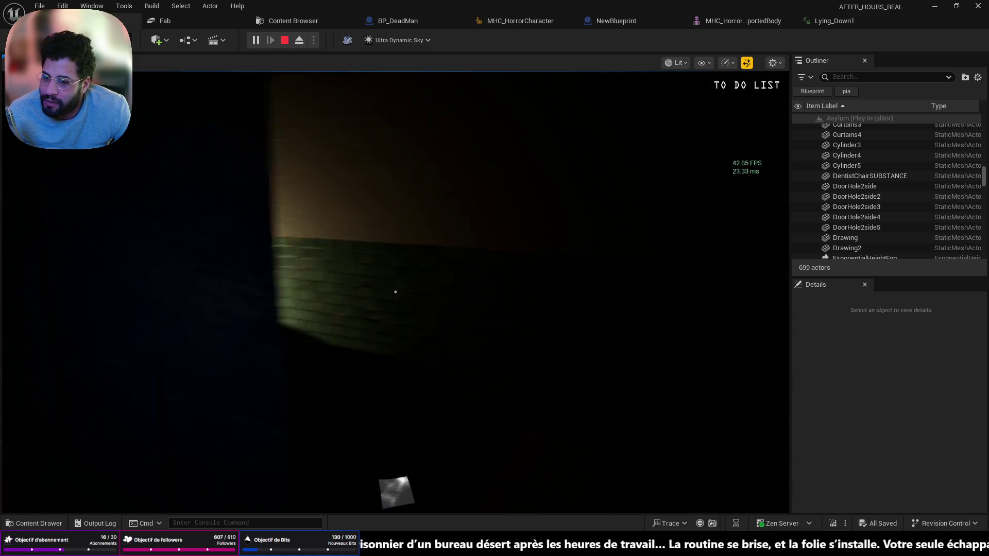
key("w")
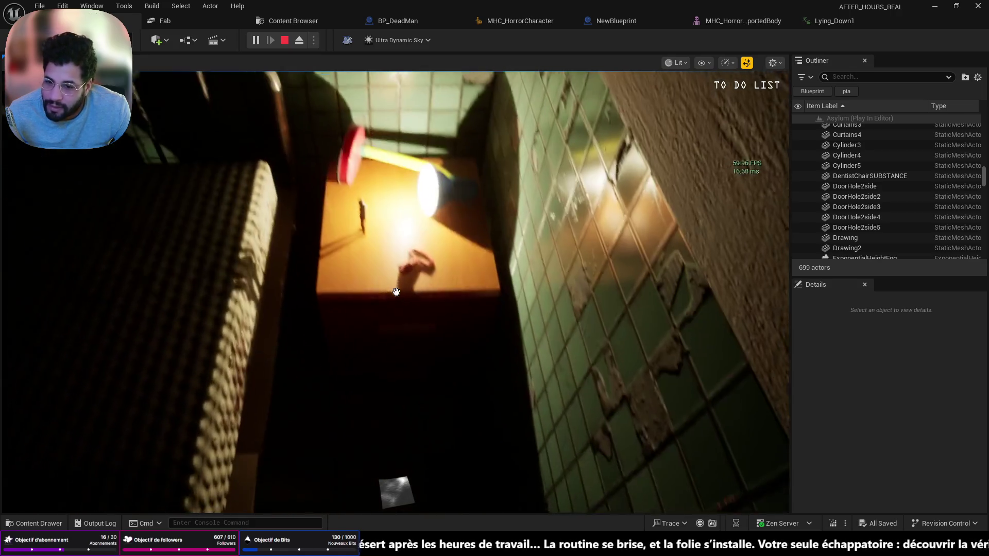
key("e")
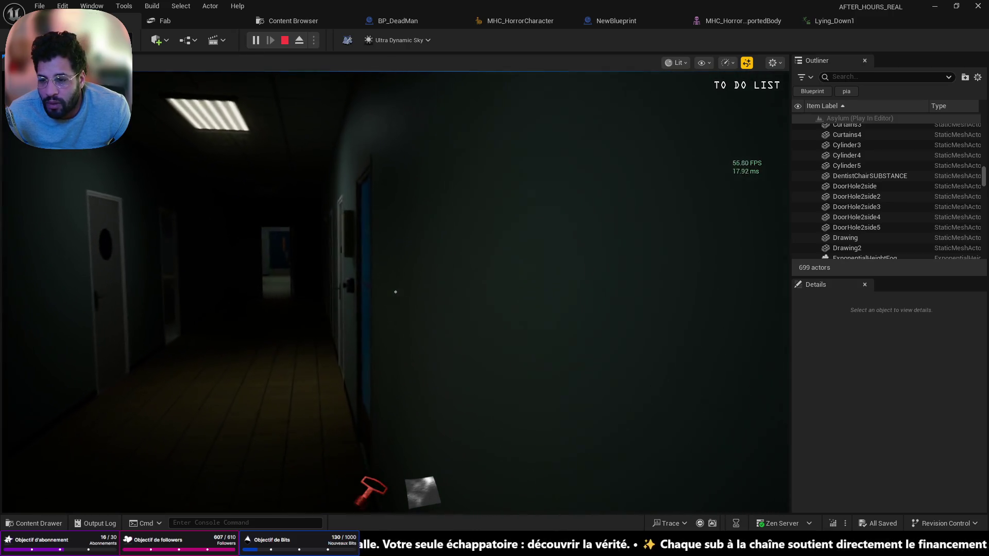
Step: Open the wall cabinet to expose the wires and walk into the laundry room
key("w")
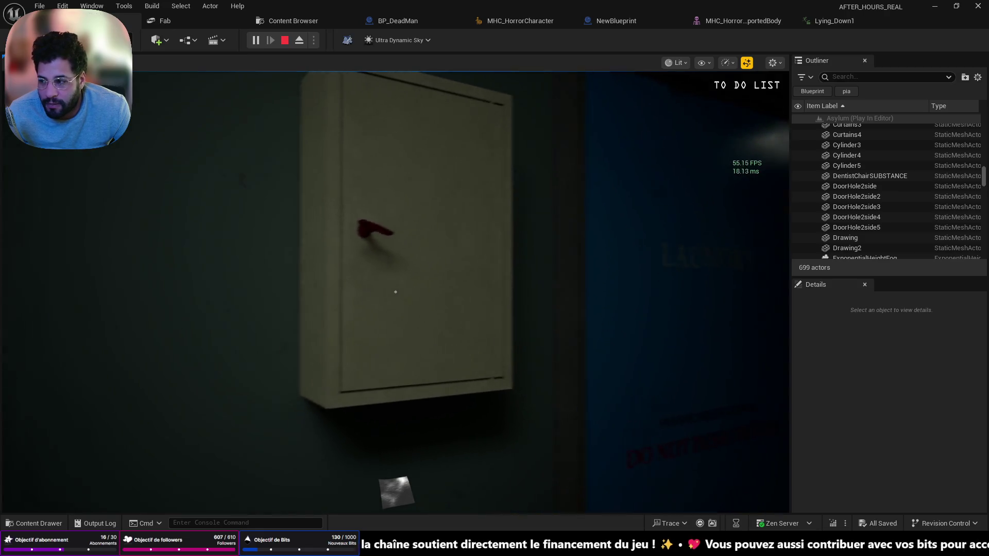
key("e")
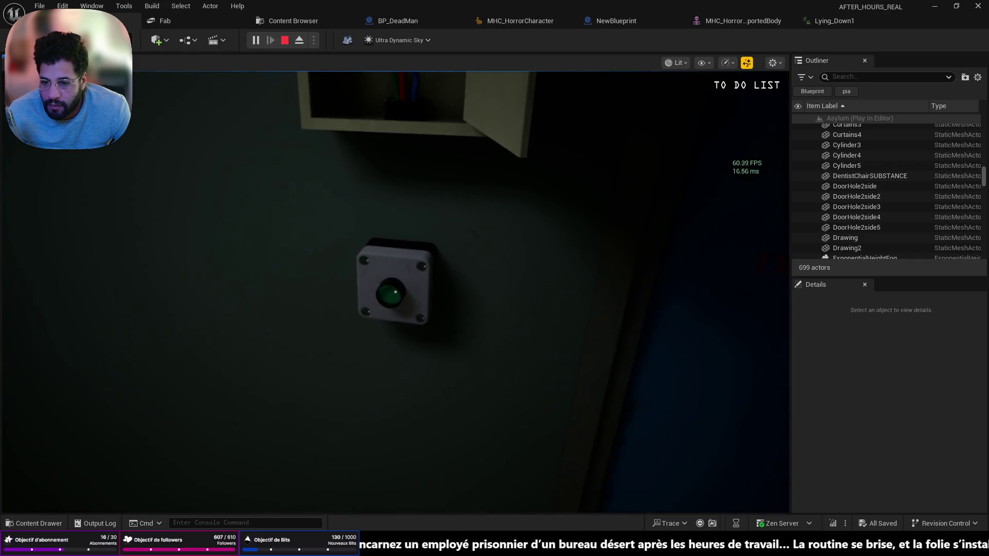
key("w")
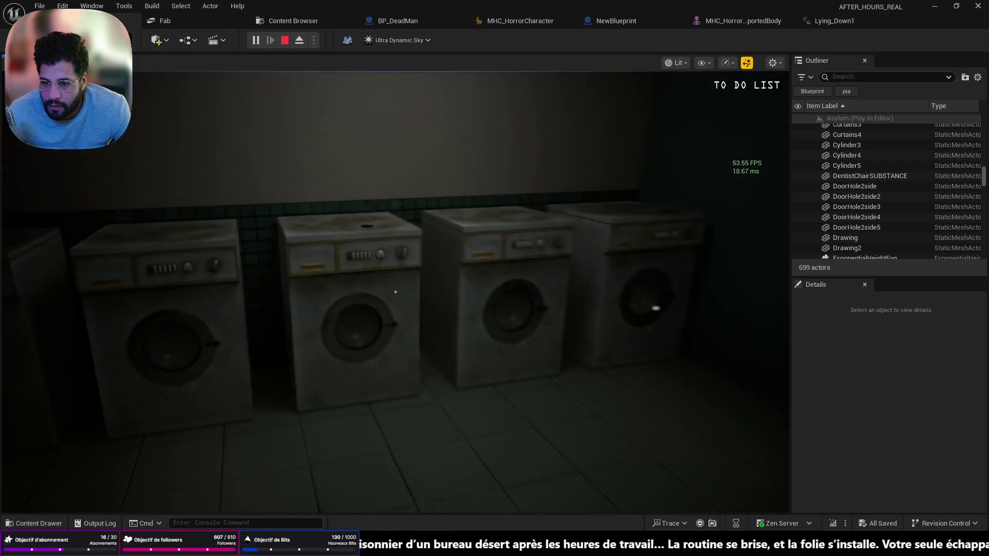
key("w")
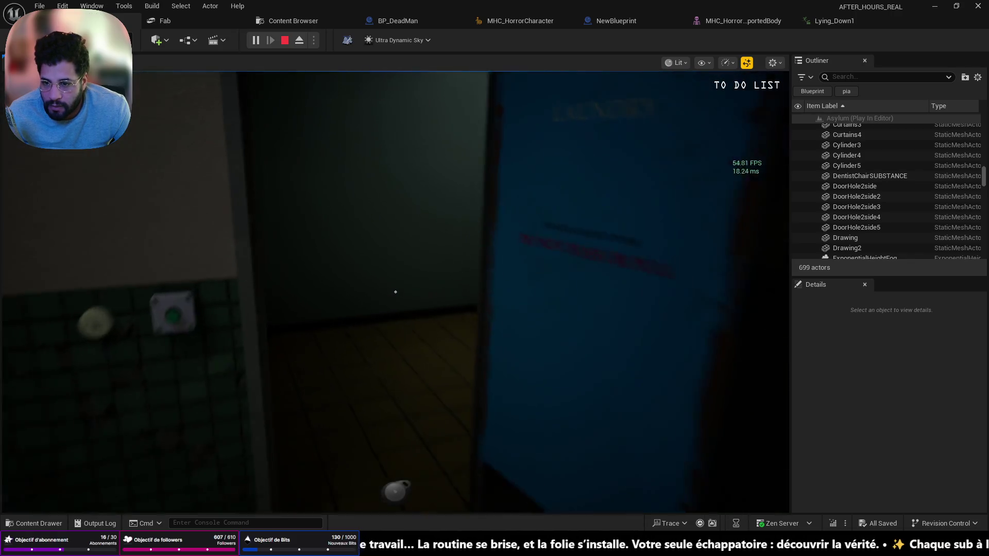
Step: Continue down the corridor to the washroom with 3 7 8 under the sink, then stop playing
key("w")
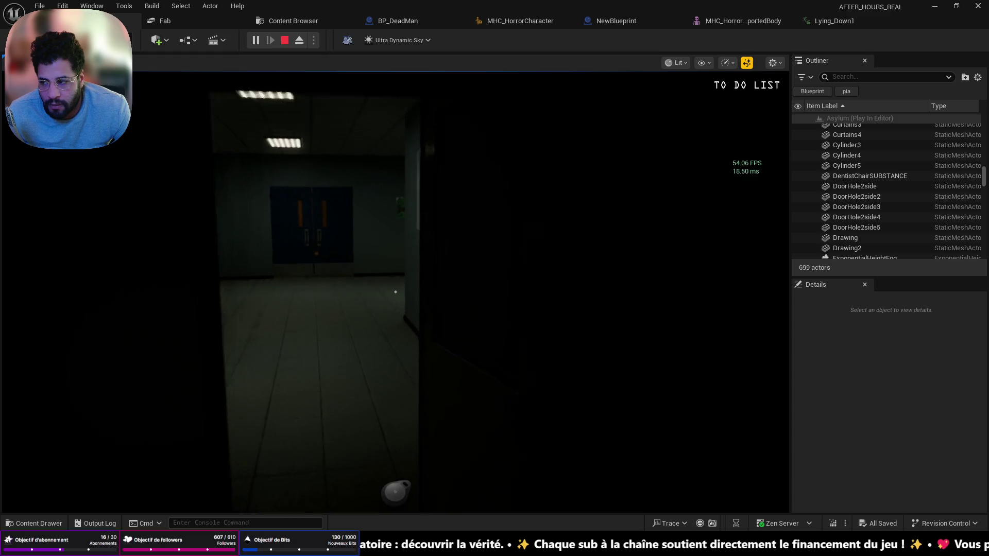
key("w")
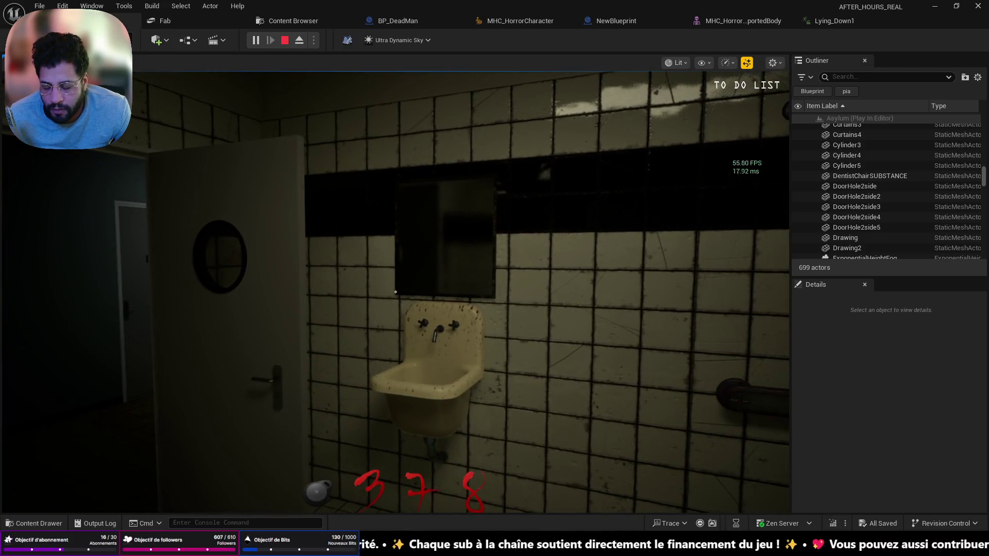
key("Escape")
Step: Dismiss the Message Log, select the BPC_NunShower actor and open its Blueprint with Ctrl+E
left_click(698, 119)
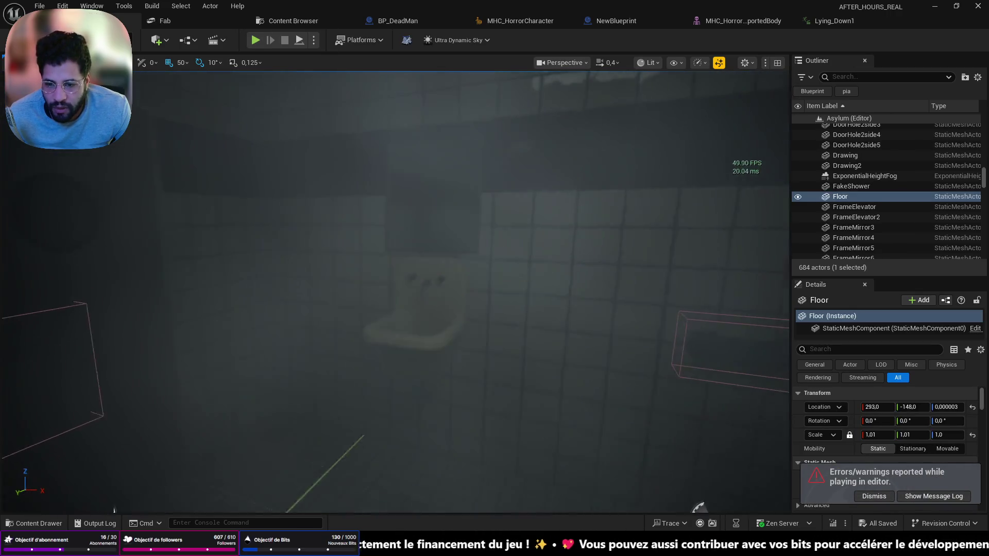
scroll(503, 282, "up", 3)
scroll(526, 274, "down", 10)
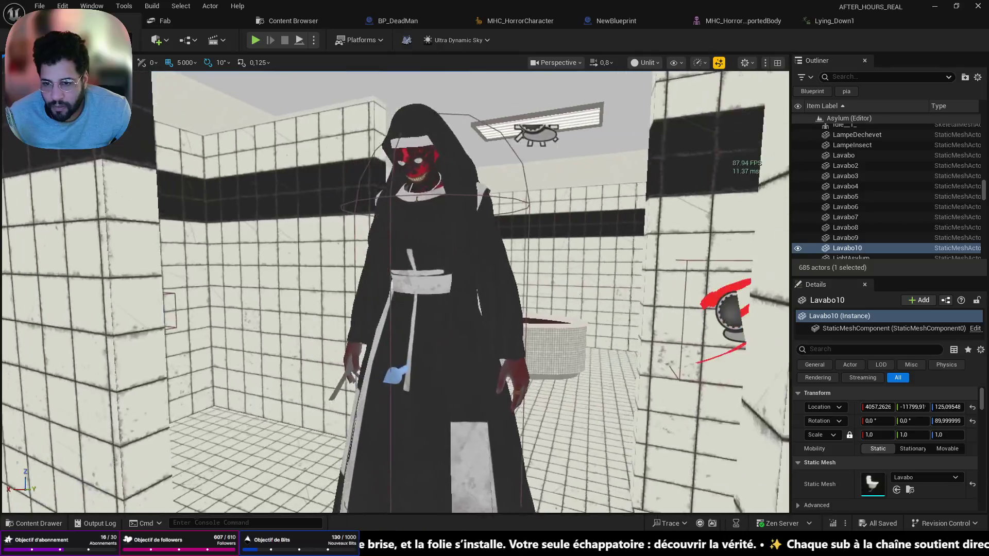
left_click(435, 335)
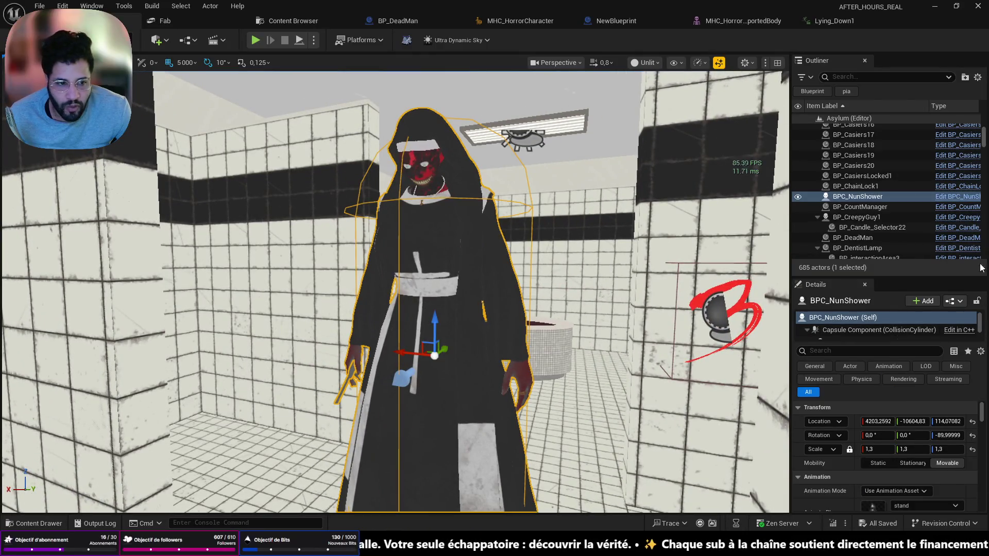
key("ctrl+e")
scroll(289, 217, "down", 2)
scroll(415, 152, "up", 3)
scroll(414, 152, "down", 2)
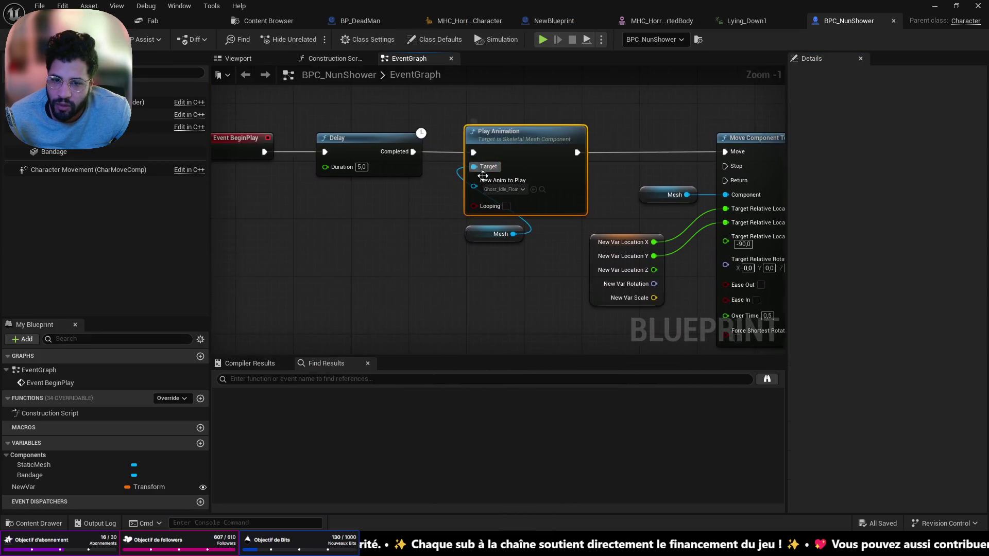
Step: Delete the Delay, Play Animation and Move Component To nodes, save BPC_NunShower, return to the level
left_click_drag(697, 294, 695, 298)
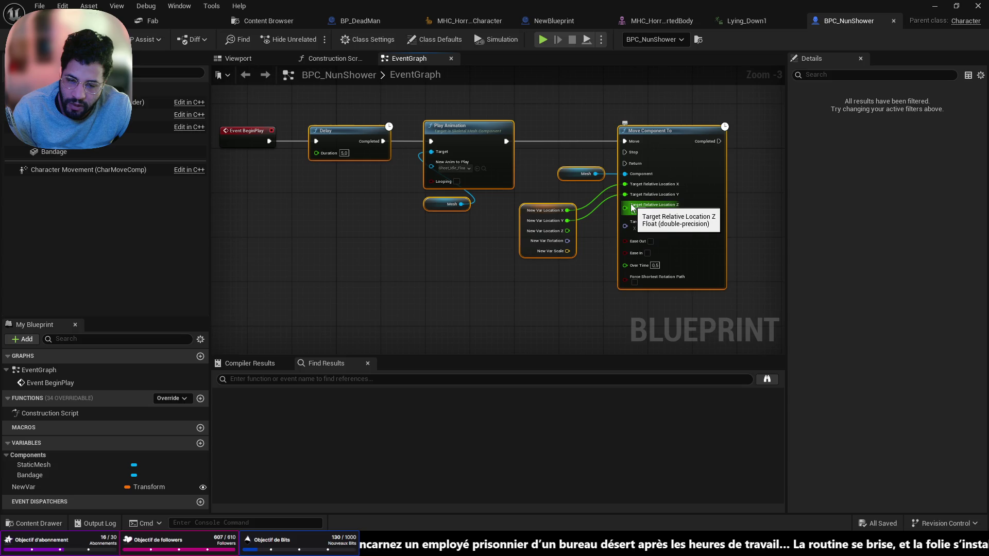
key("Delete")
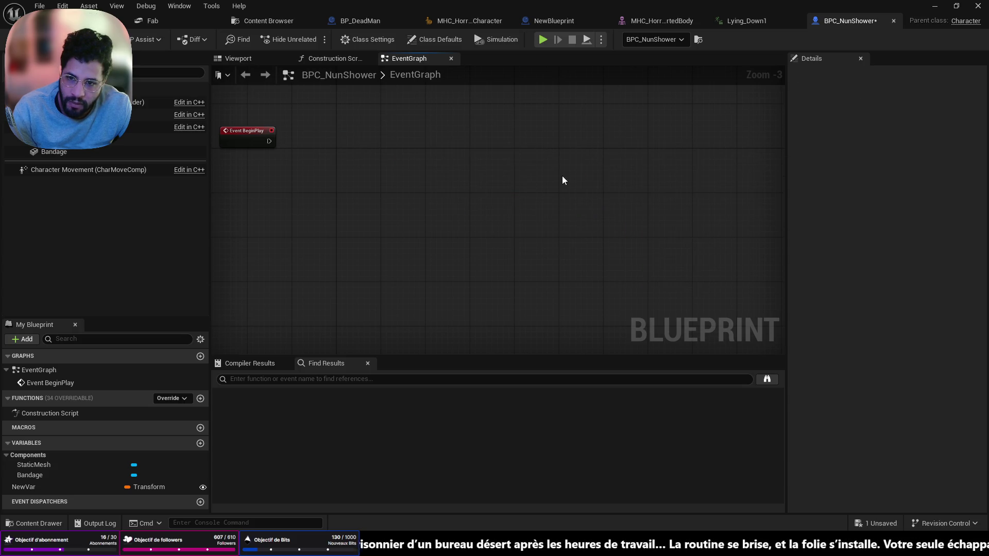
key("ctrl+s")
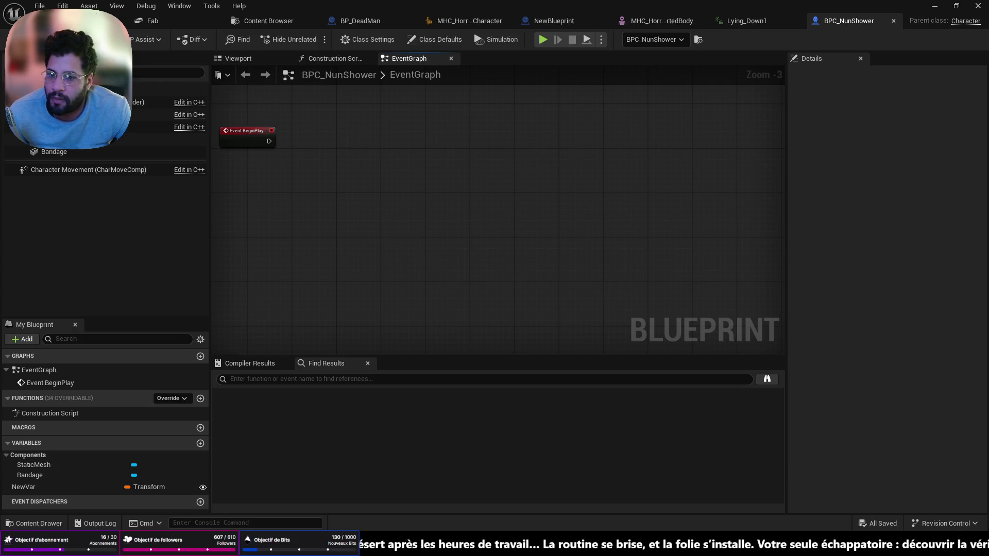
key("ctrl+Tab")
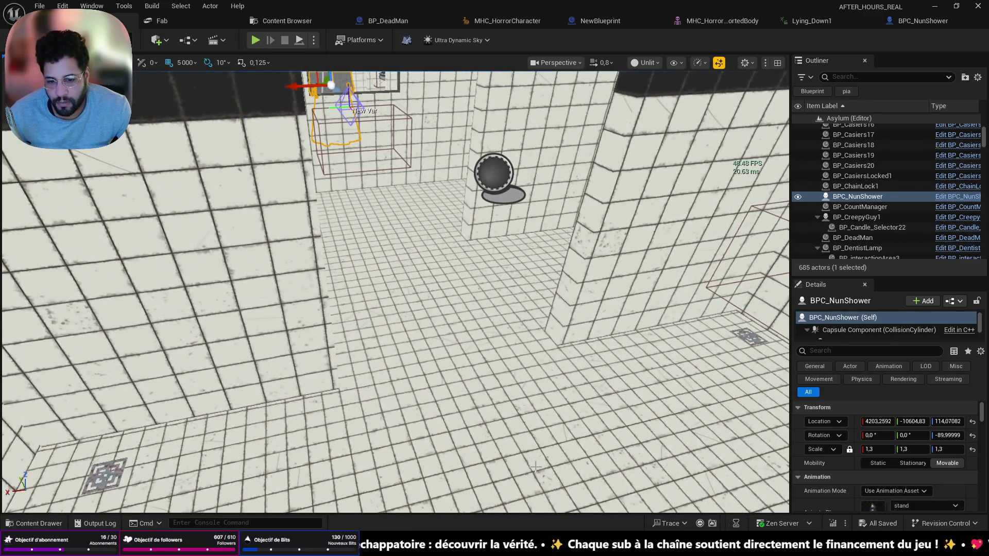
Step: Run a quick Play From Here session on the floor and stop it again
right_click(539, 466)
left_click(552, 453)
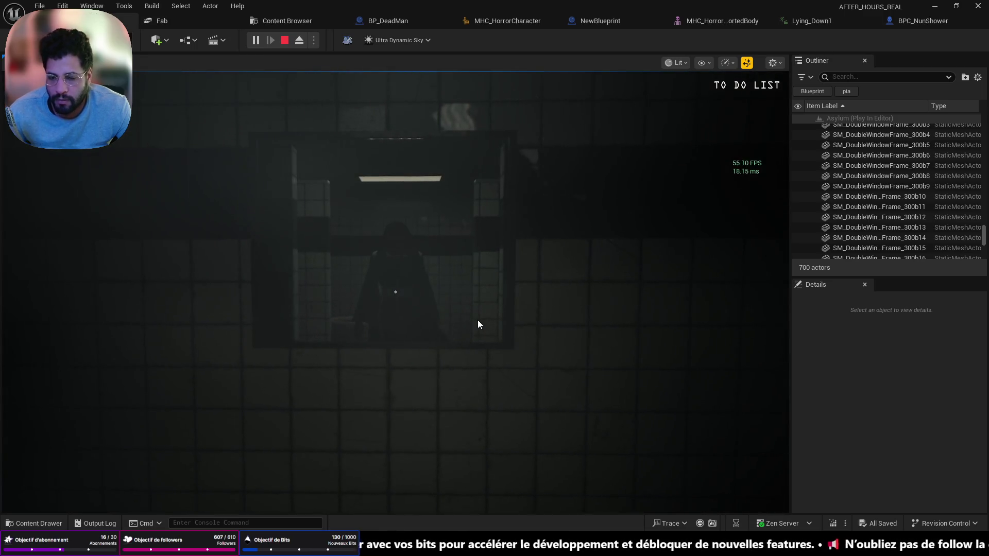
key("Escape")
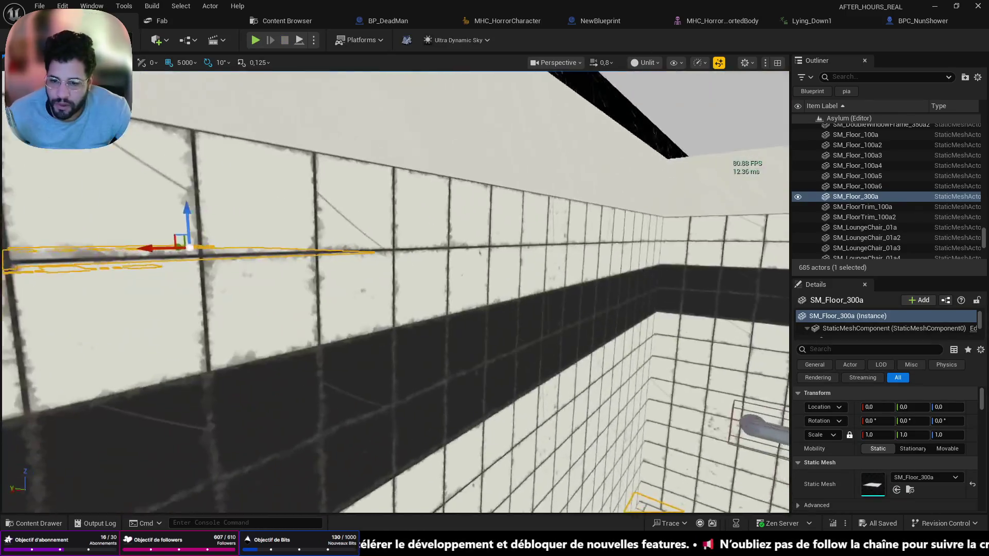
Step: Fly the view down over the tiled asylum floor and start Play In Editor with Alt+P
scroll(396, 292, "up", 1)
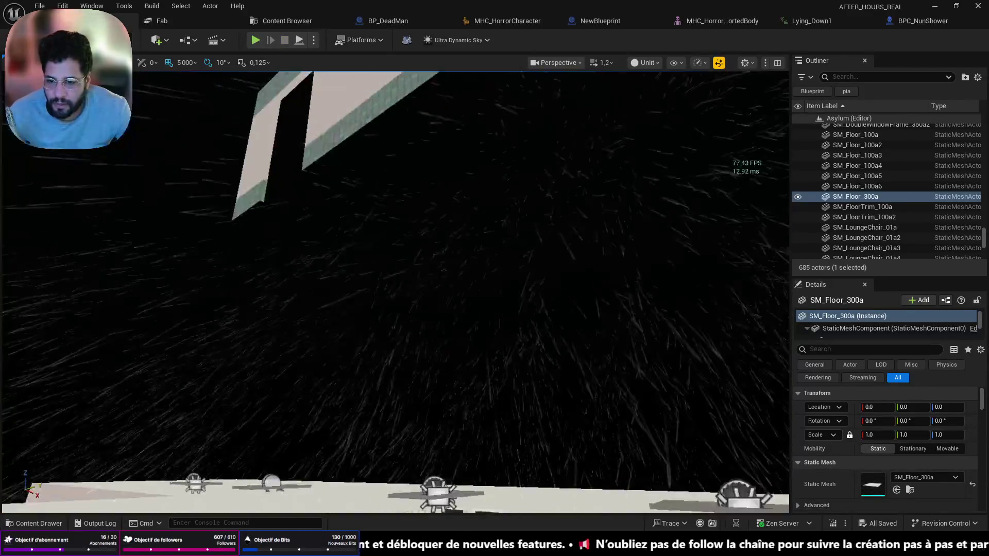
key("w")
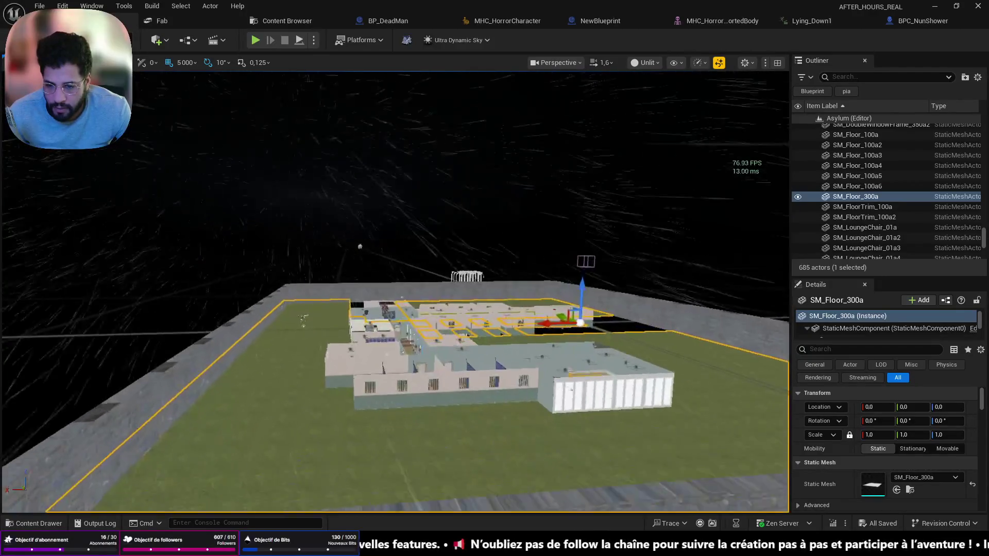
key("w")
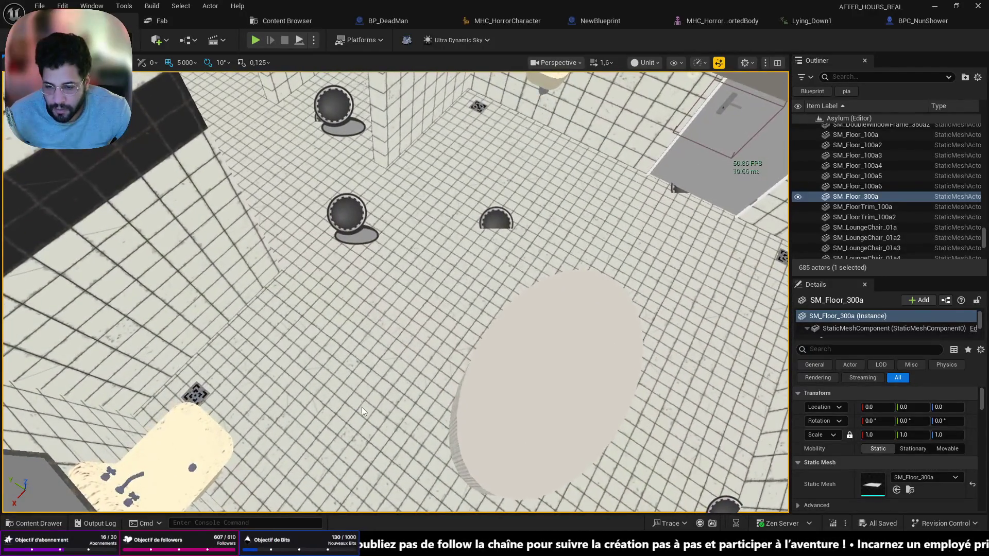
key("alt+p")
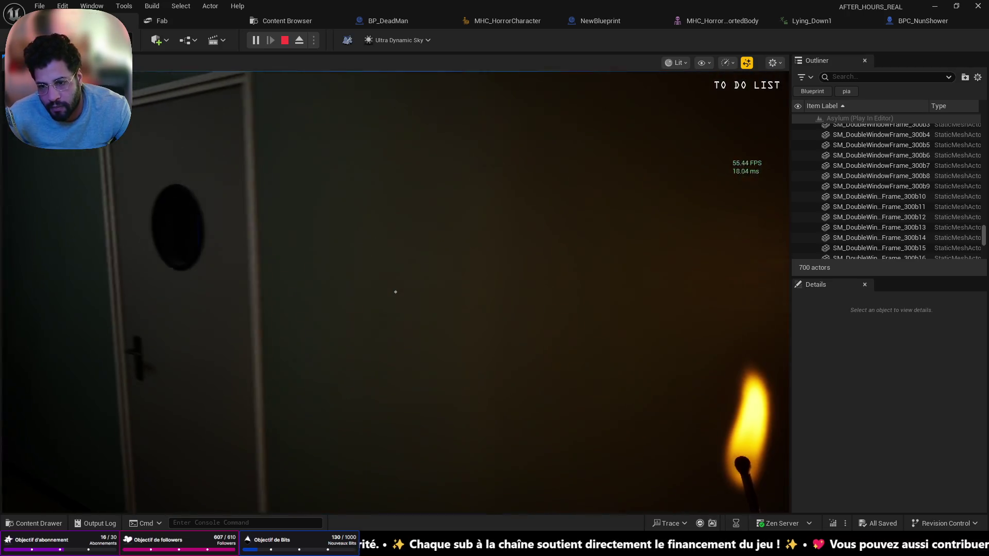
Step: Inspect the padlock on the locker up close, then leave the close-up
key("w")
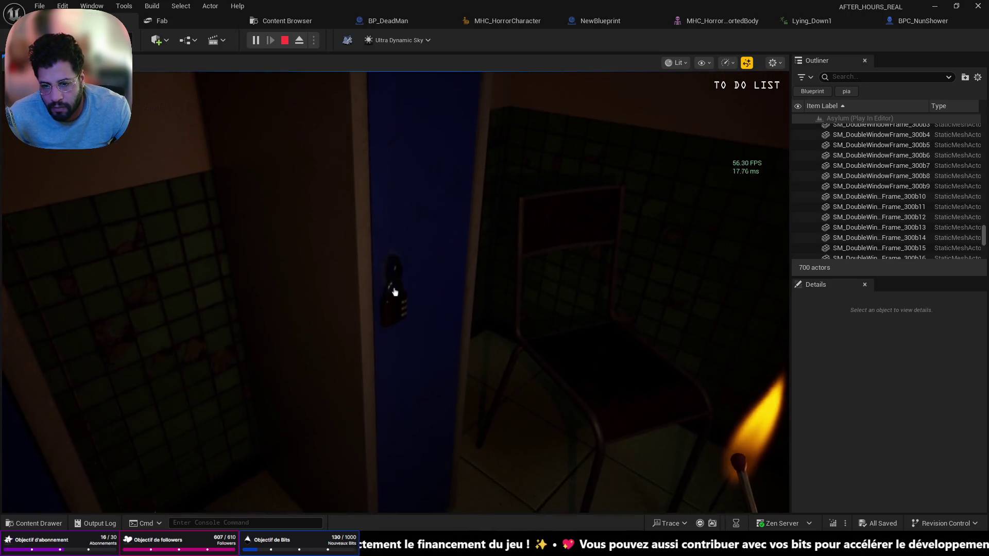
key("e")
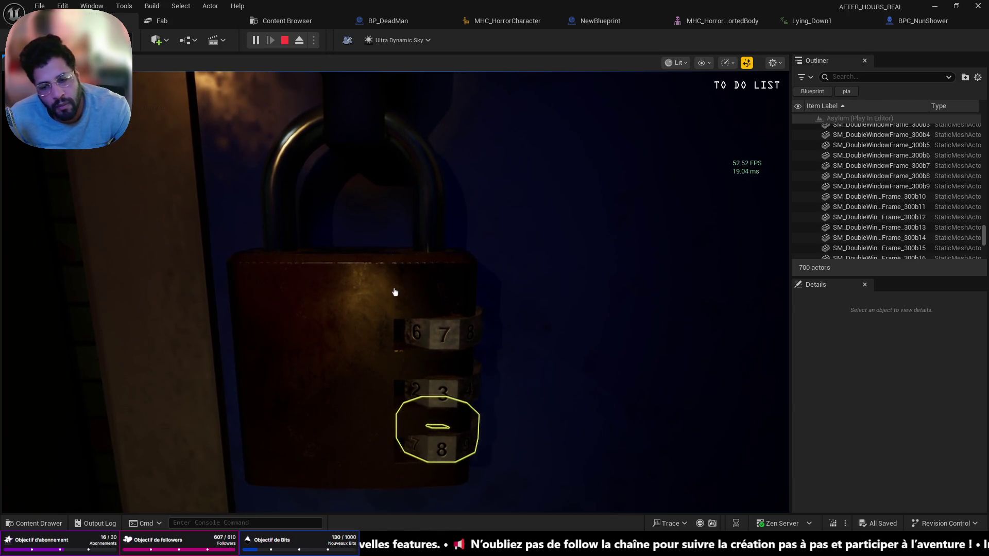
key("Escape")
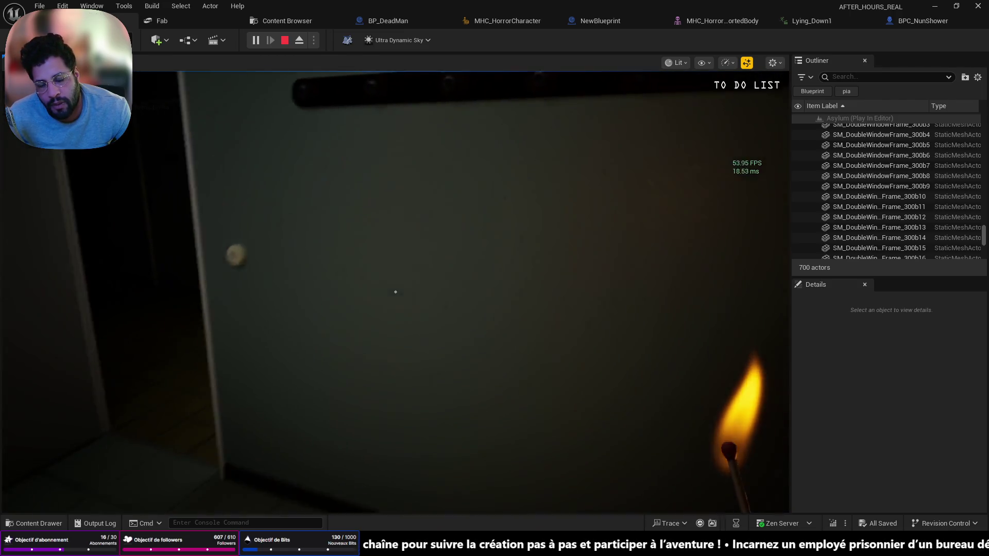
Step: Open the doors onto the tiled corridor and try the chained padlock on the blue double doors
key("w")
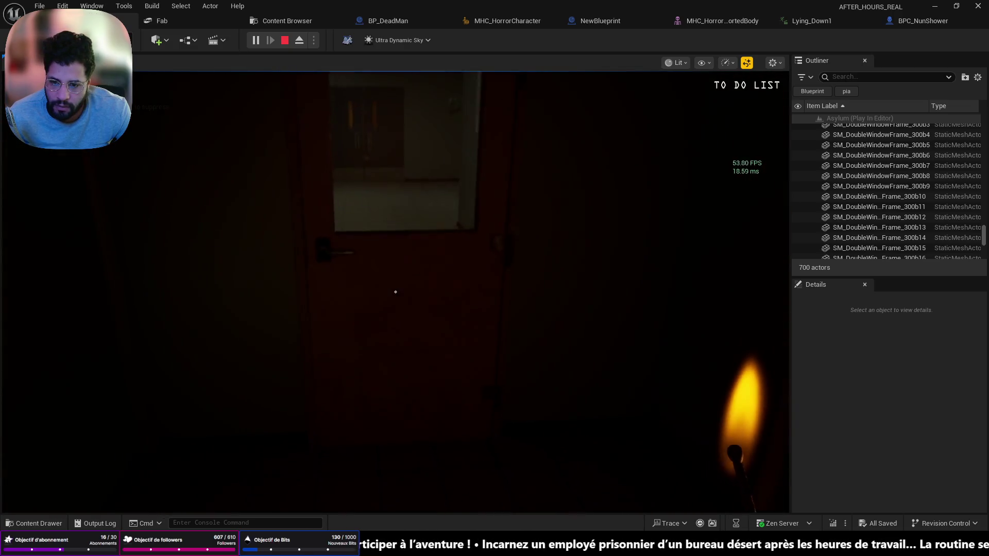
left_click(395, 292)
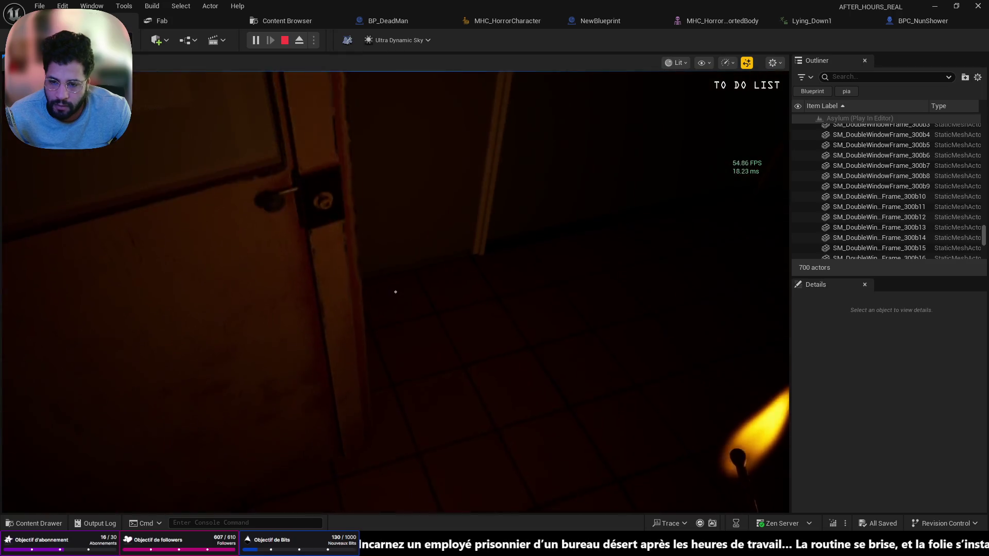
left_click(395, 292)
key("w")
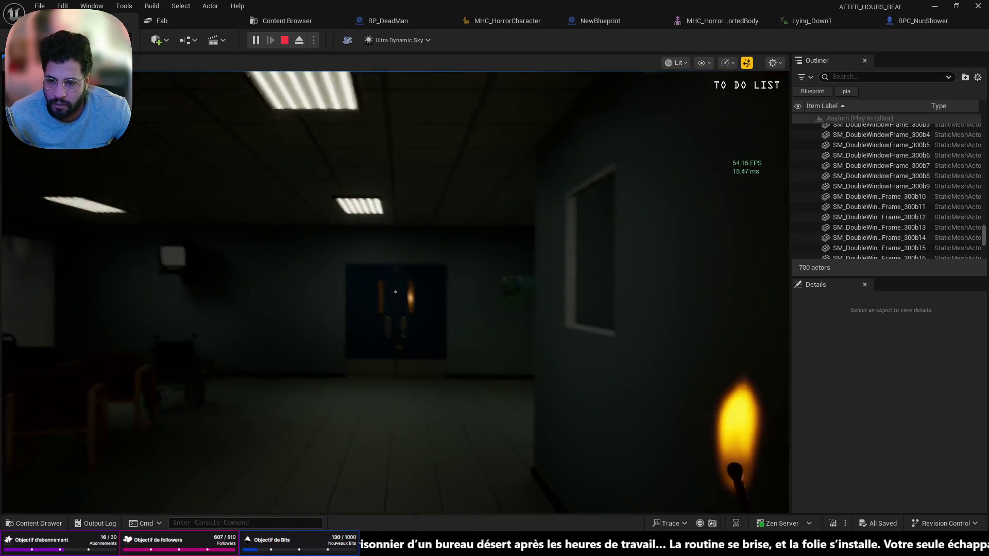
key("w")
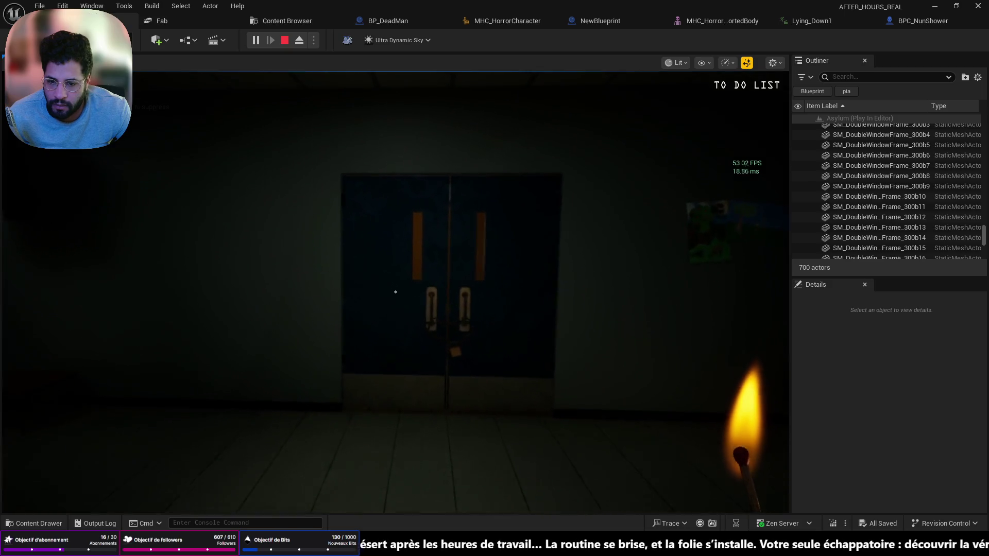
key("w")
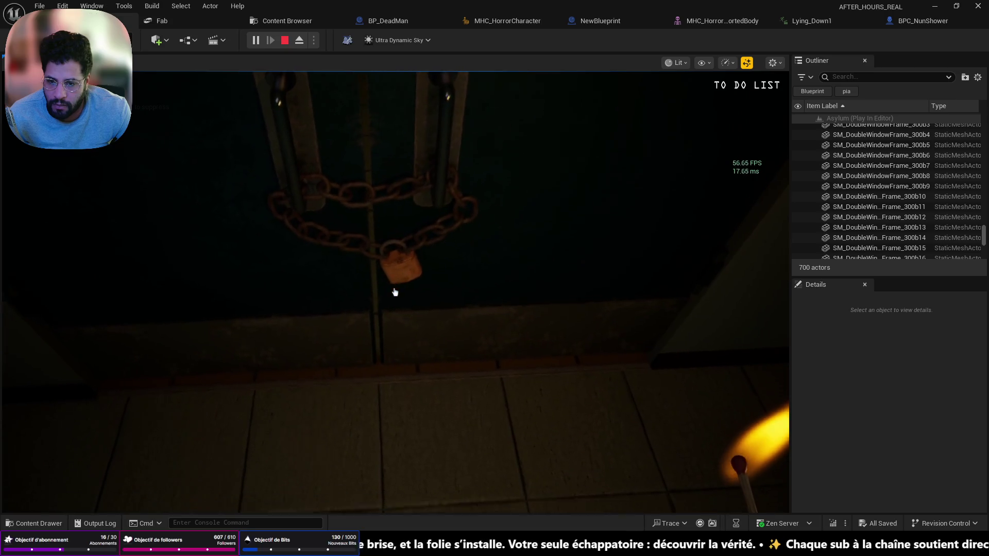
left_click(395, 292)
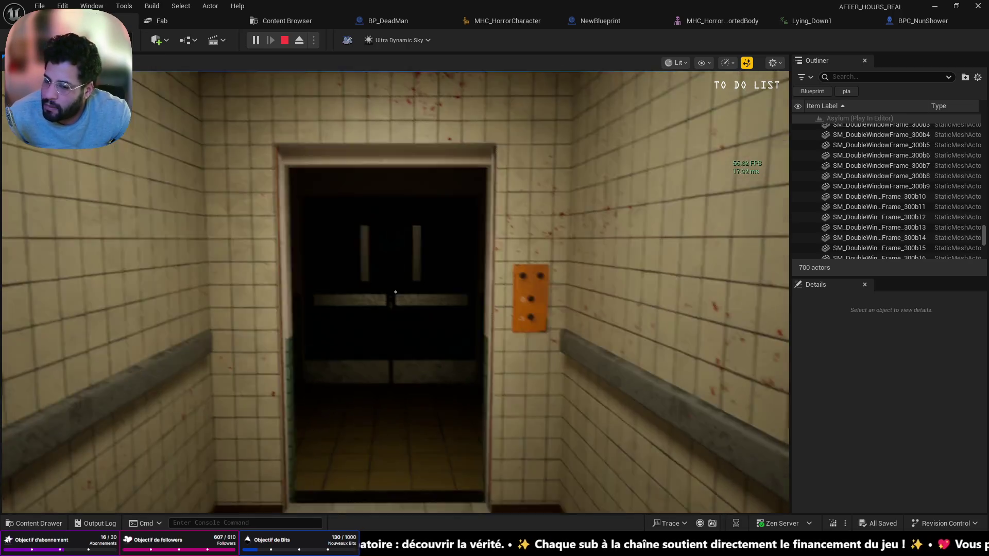
Step: Light a match and open the double doors at the end of the corridor
key("w")
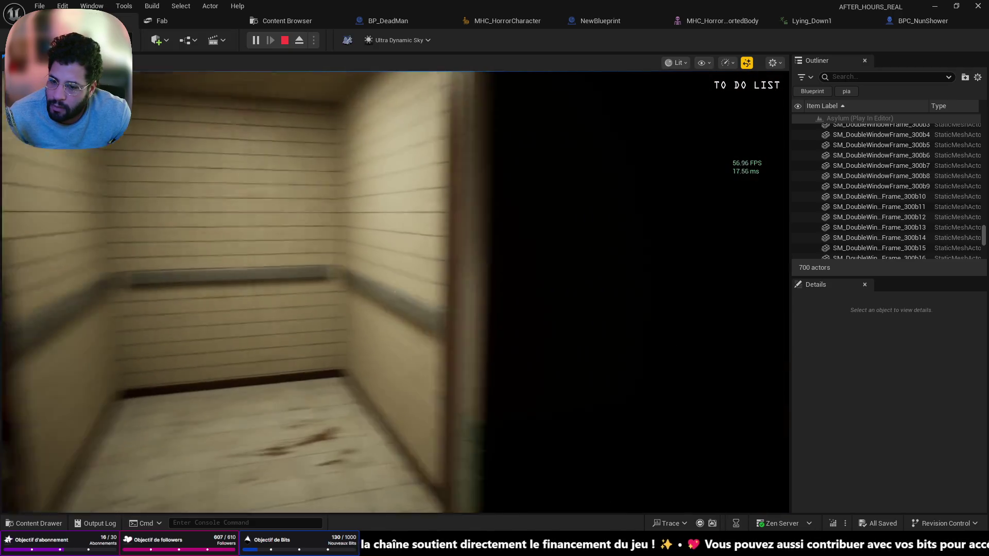
key("f")
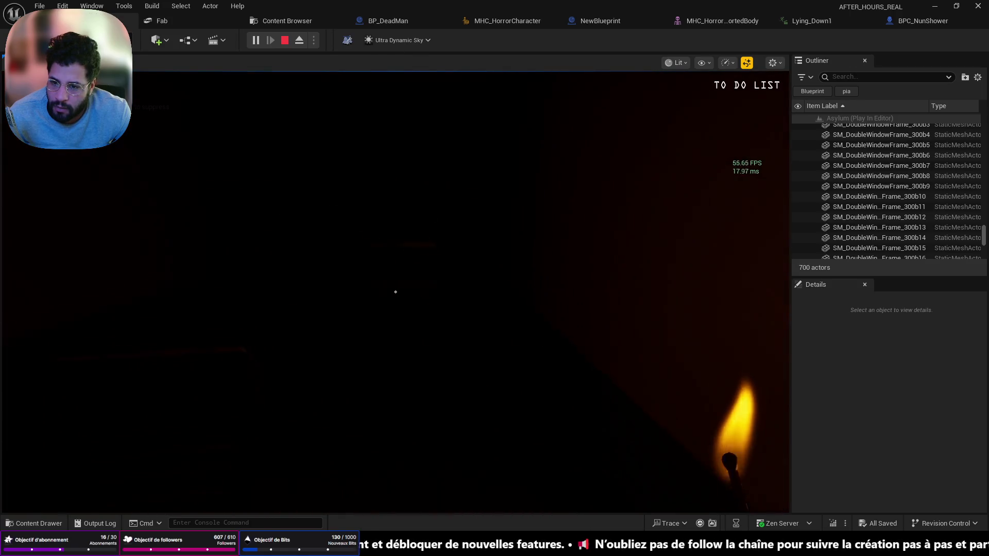
key("w")
left_click(395, 292)
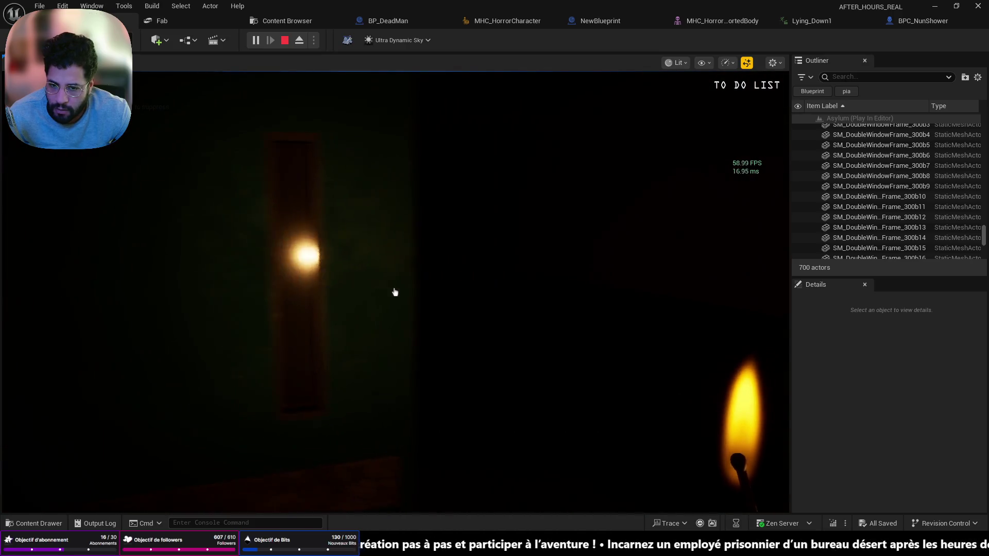
Step: Switch off the lamp and flip the wall switch to trigger the morgue scare, then stop the playtest
left_click(395, 292)
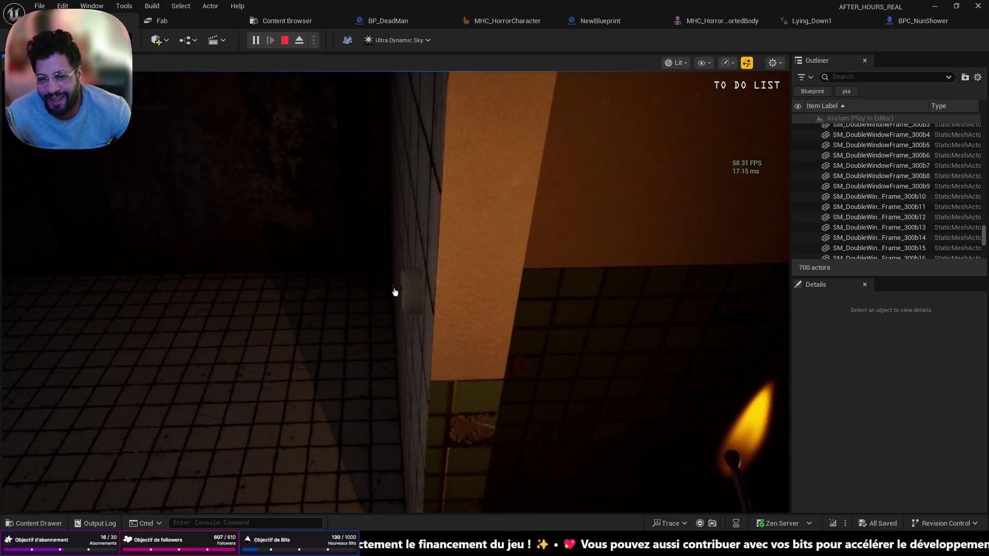
left_click(394, 292)
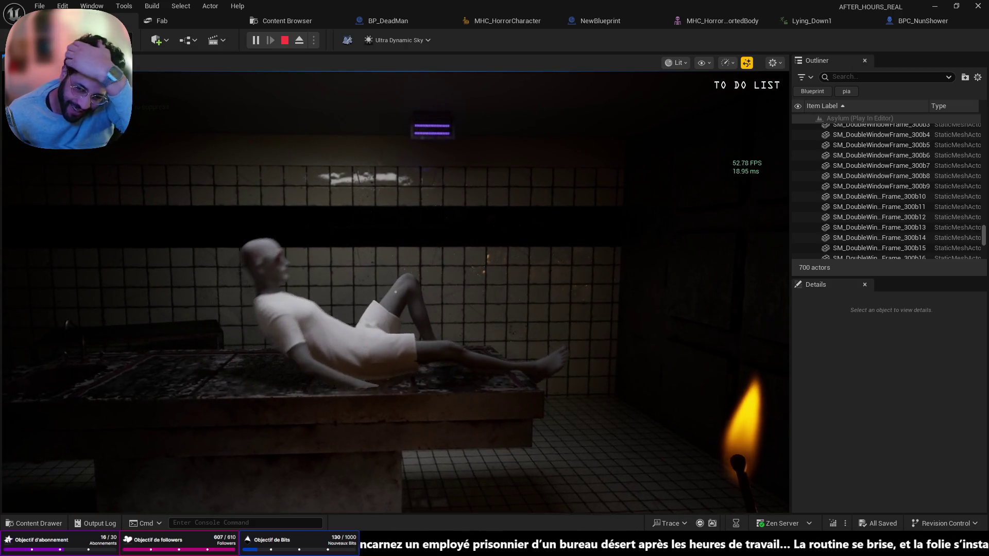
key("Escape")
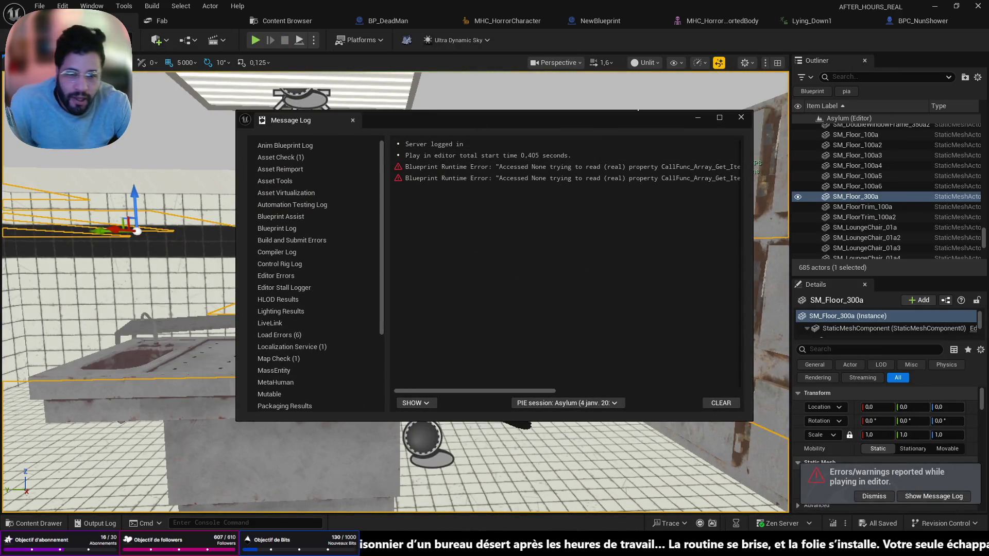
Step: Close the Message Log, look over the figure on the morgue slab, then go to the browser's address bar
left_click(739, 118)
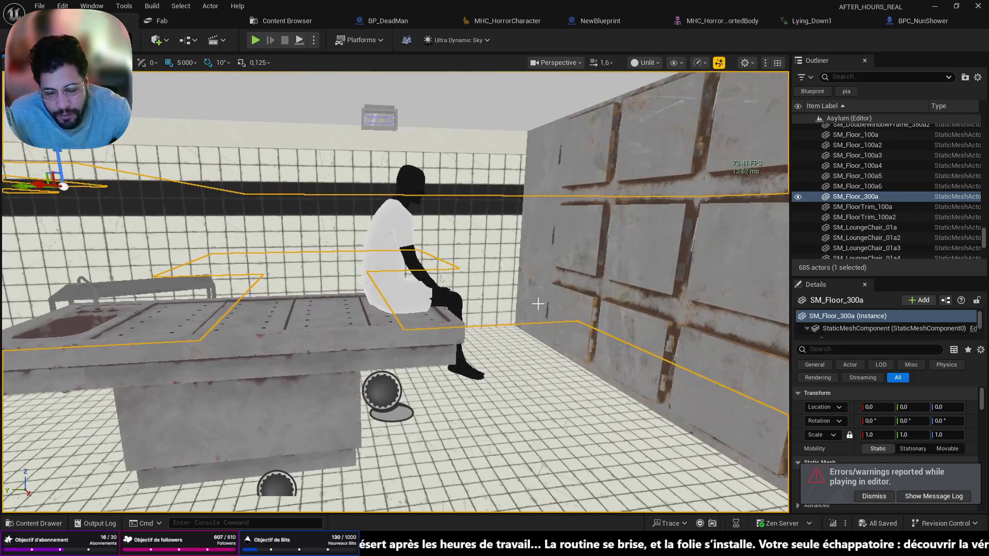
left_click_drag(537, 304, 510, 290)
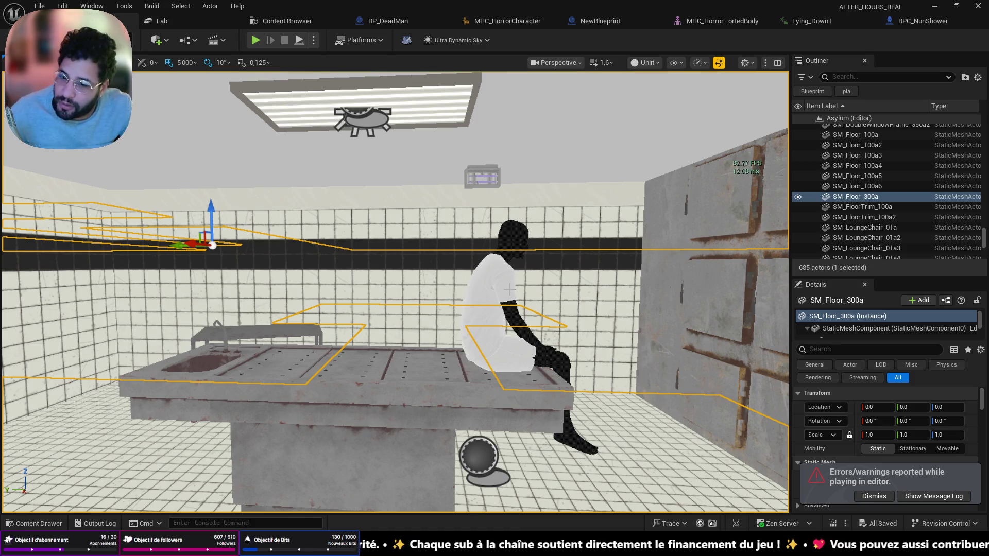
mouse_move(520, 288)
left_mouse_down()
mouse_move(520, 309)
mouse_move(519, 268)
mouse_move(529, 306)
left_mouse_up()
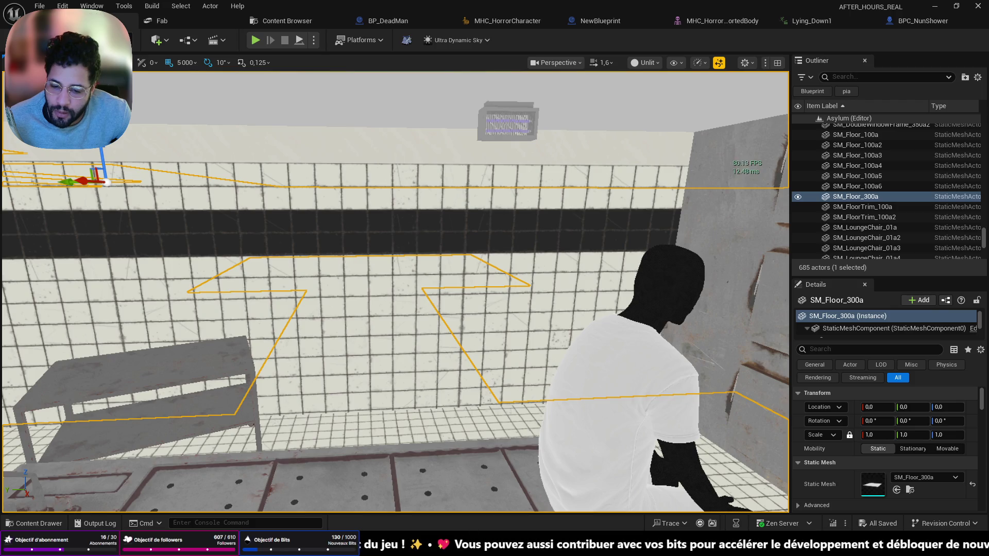
key("alt+Tab")
left_click(335, 37)
Step: Go to twitch.tv and open the first followed live game-development channel in the sidebar
type("twitch")
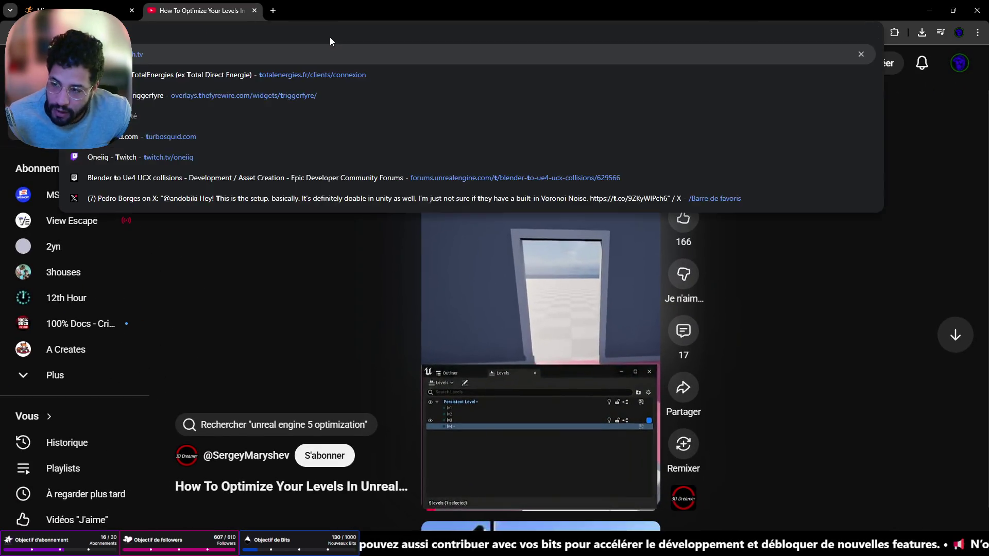
key("Return")
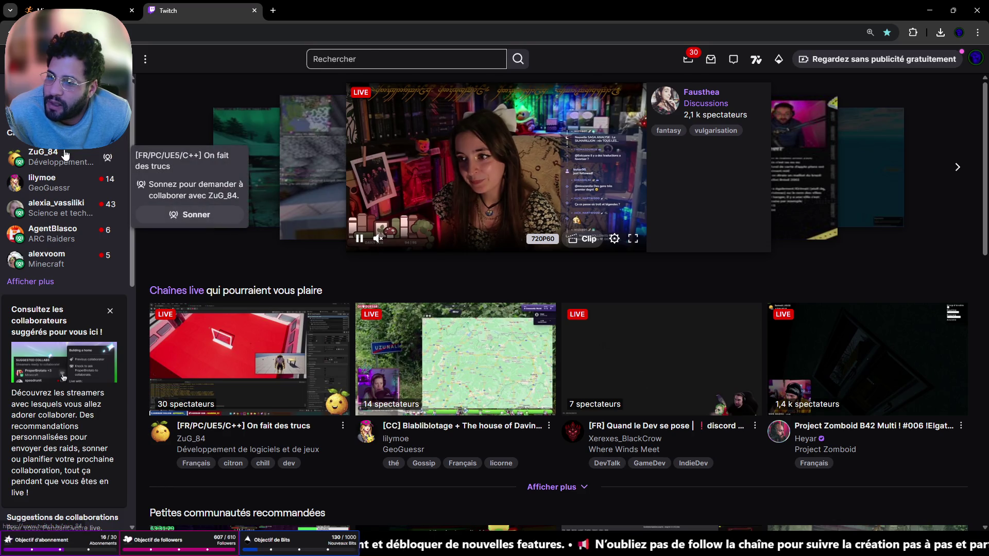
left_click(62, 156)
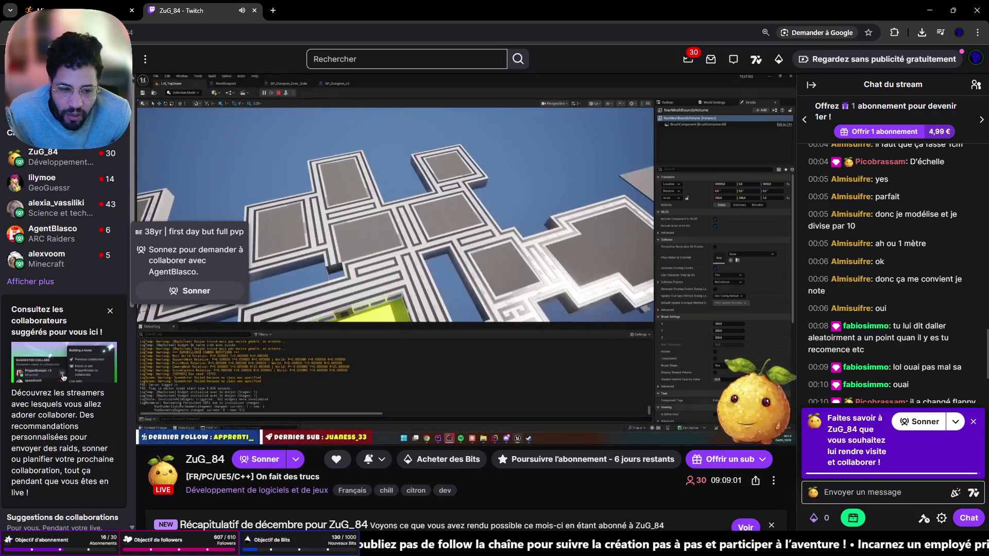
Step: Dismiss the purple collab prompt in the stream chat and scroll through the chat messages
left_click(974, 423)
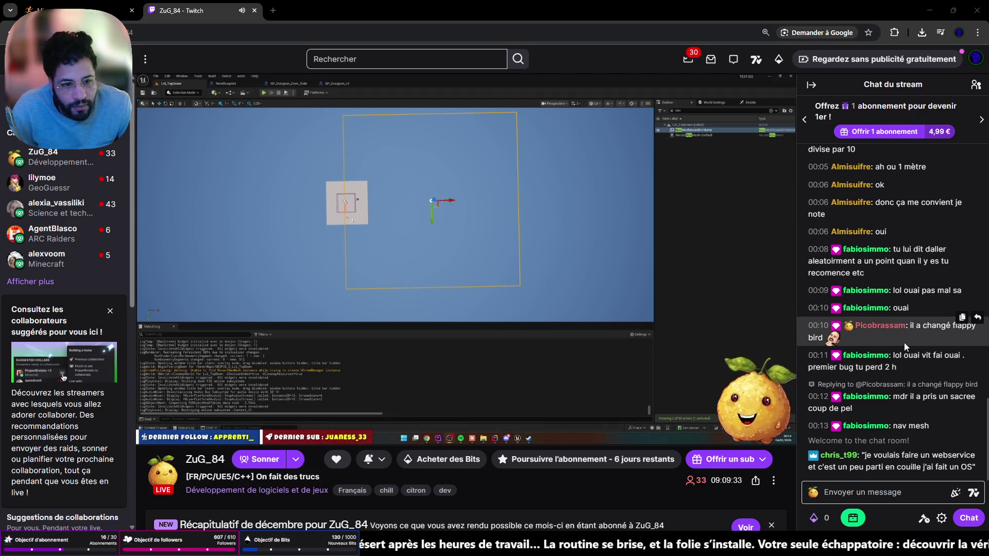
scroll(905, 340, "up", 5)
scroll(905, 343, "down", 5)
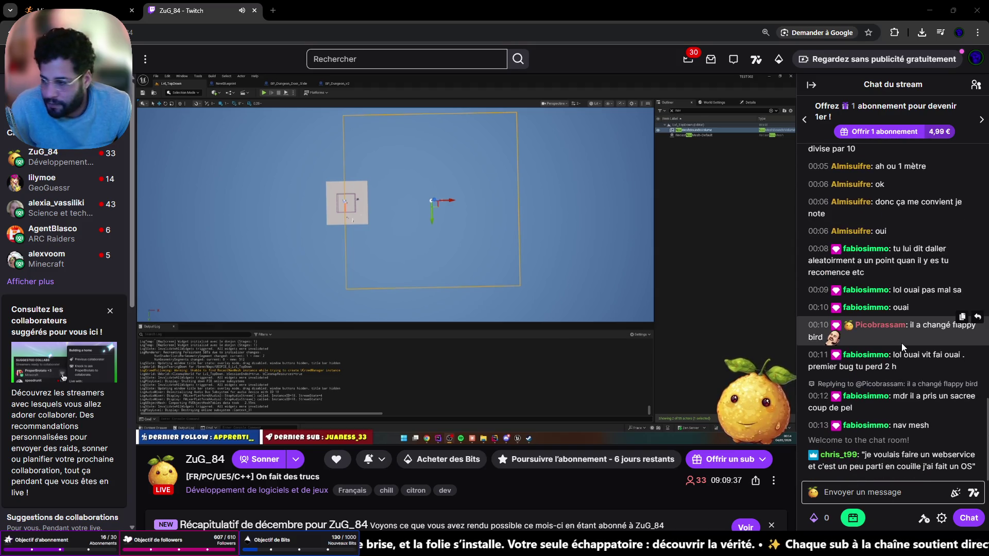